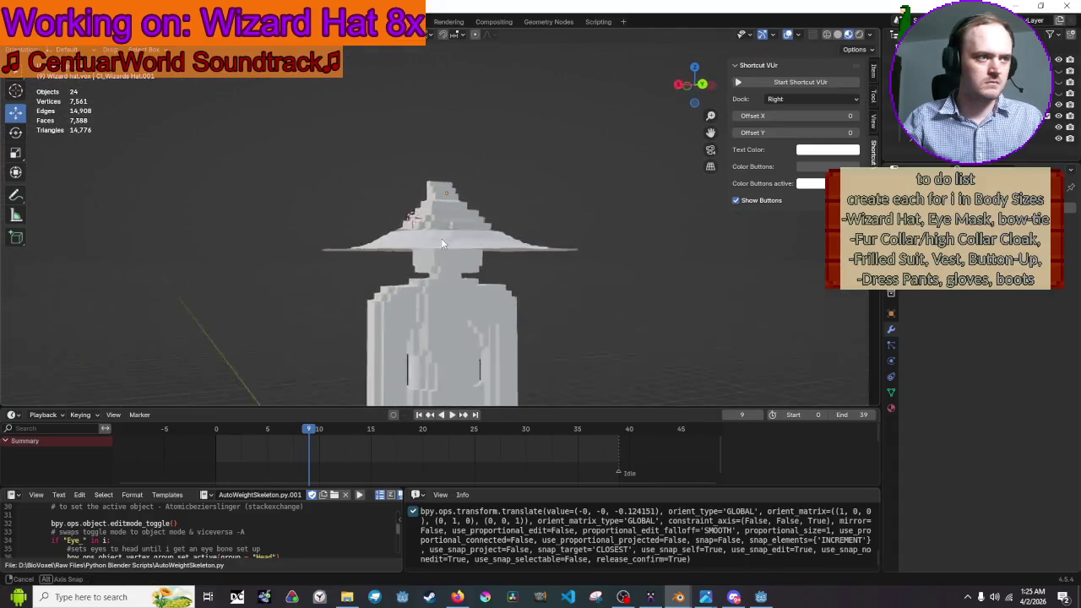
- Select the wizard hat's top piece and brim together and call up the Ctrl+P parenting menu
click(493, 205)
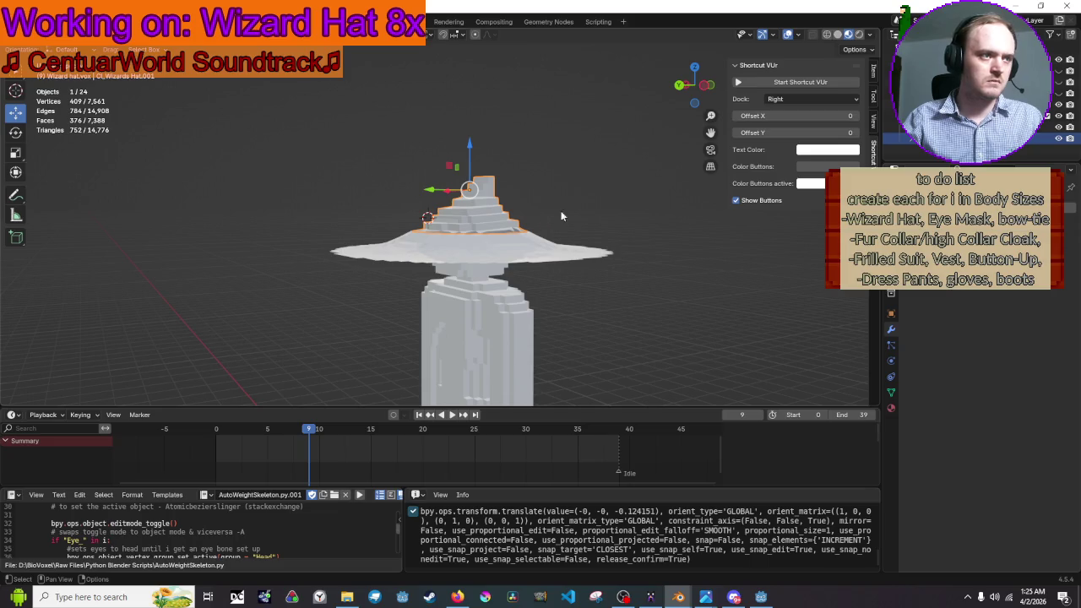
shift+click(529, 234)
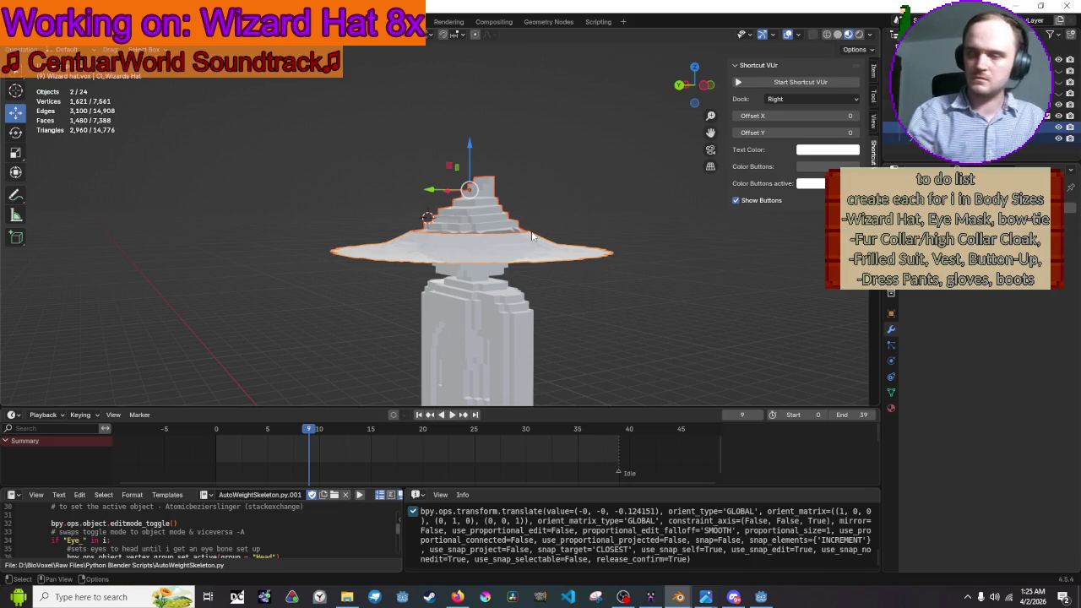
key(ctrl+p)
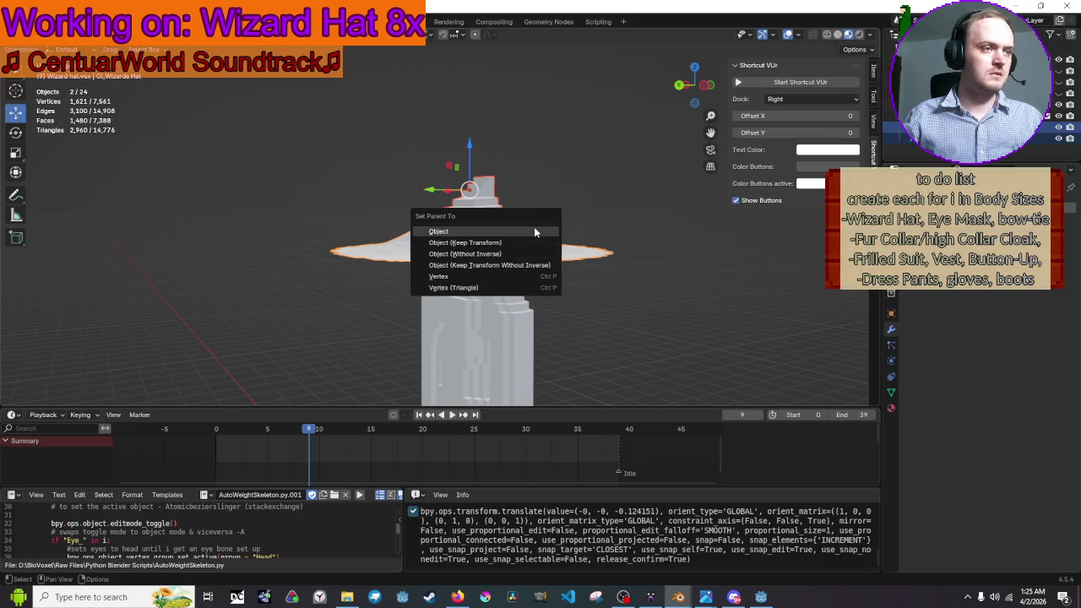
- Parent the hat top to the brim, tilt the brim 11.2°, shift it along Y and lower it on Z
click(534, 231)
click(592, 192)
click(452, 239)
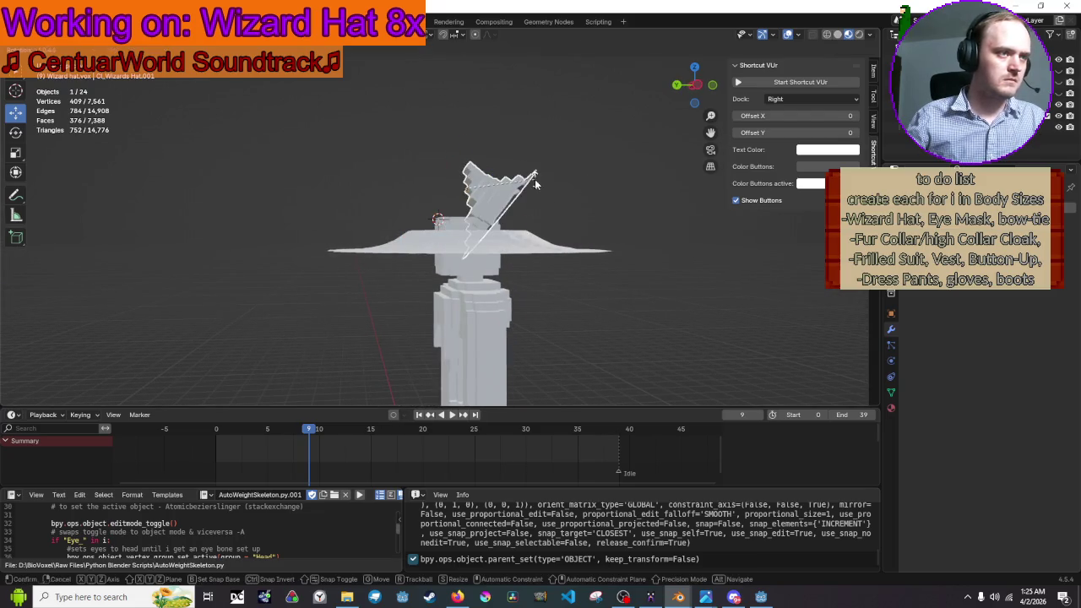
click(528, 239)
key(r)
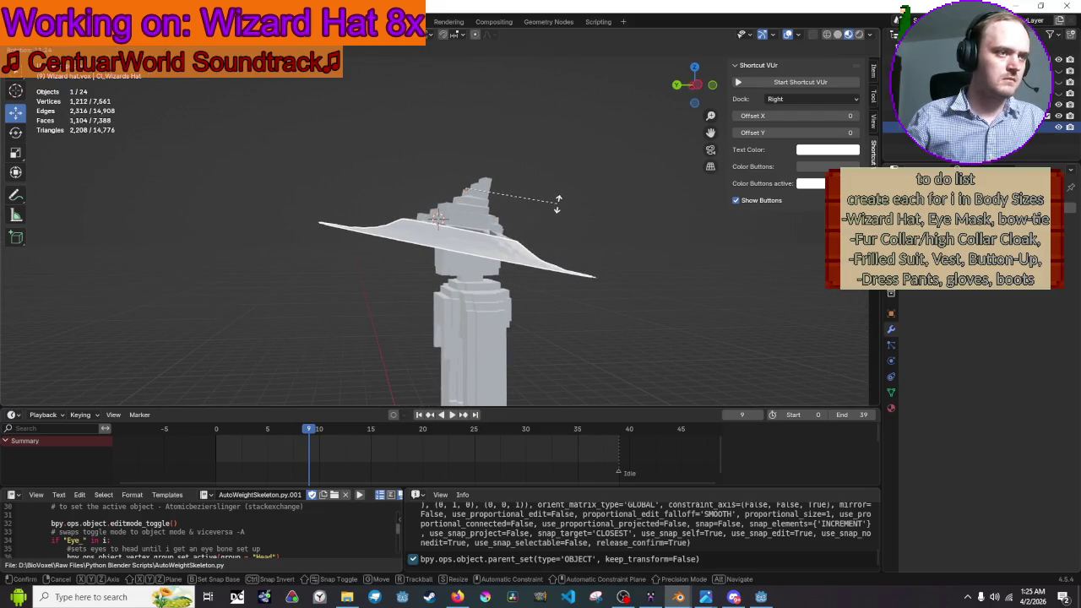
click(557, 202)
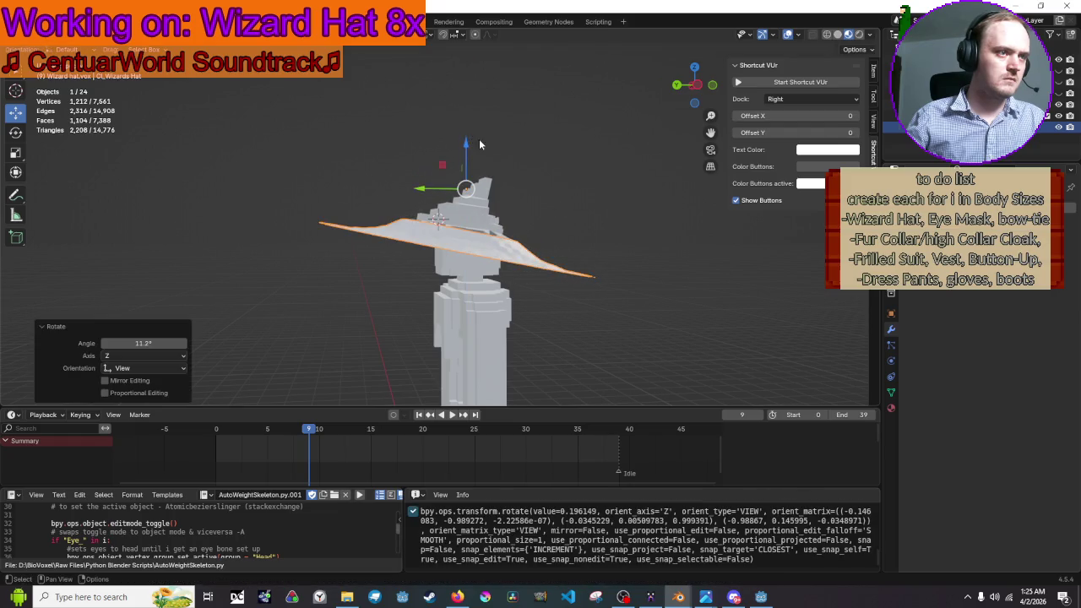
drag(421, 187, 478, 156)
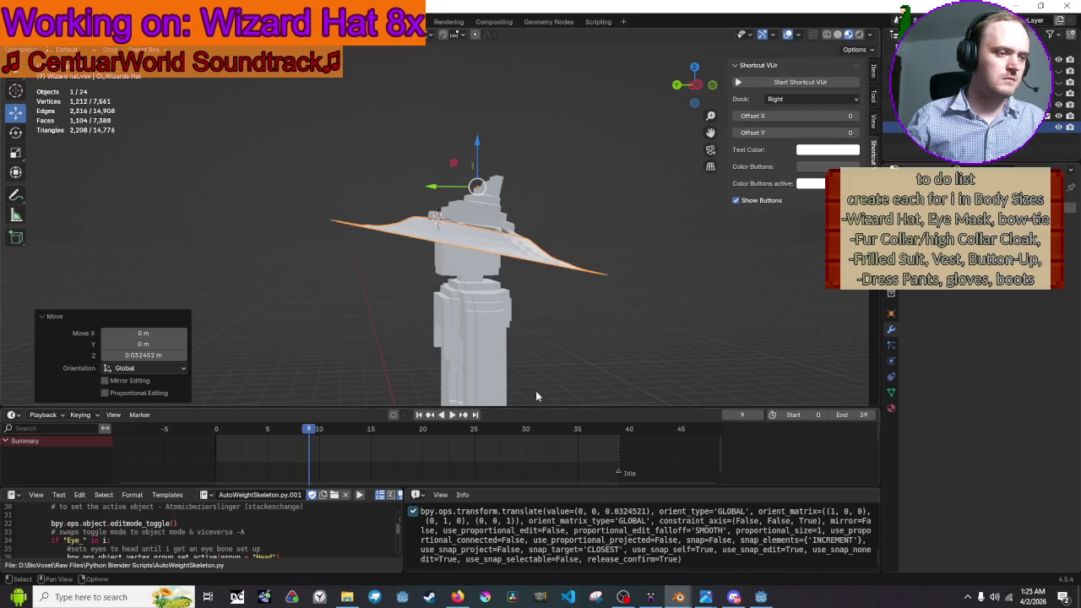
mouse_move(477, 347)
mouse_down()
mouse_move(507, 314)
mouse_move(447, 327)
mouse_move(462, 157)
mouse_move(471, 169)
mouse_up()
mouse_move(397, 211)
mouse_down()
mouse_move(372, 242)
mouse_move(415, 283)
mouse_move(527, 240)
mouse_move(597, 254)
mouse_up()
- Back in object mode, rotate the brim a further -4.64° in an orthographic side view
key(Tab)
mouse_move(545, 296)
mouse_down()
mouse_move(469, 187)
mouse_move(316, 183)
mouse_move(309, 171)
mouse_move(332, 191)
mouse_up()
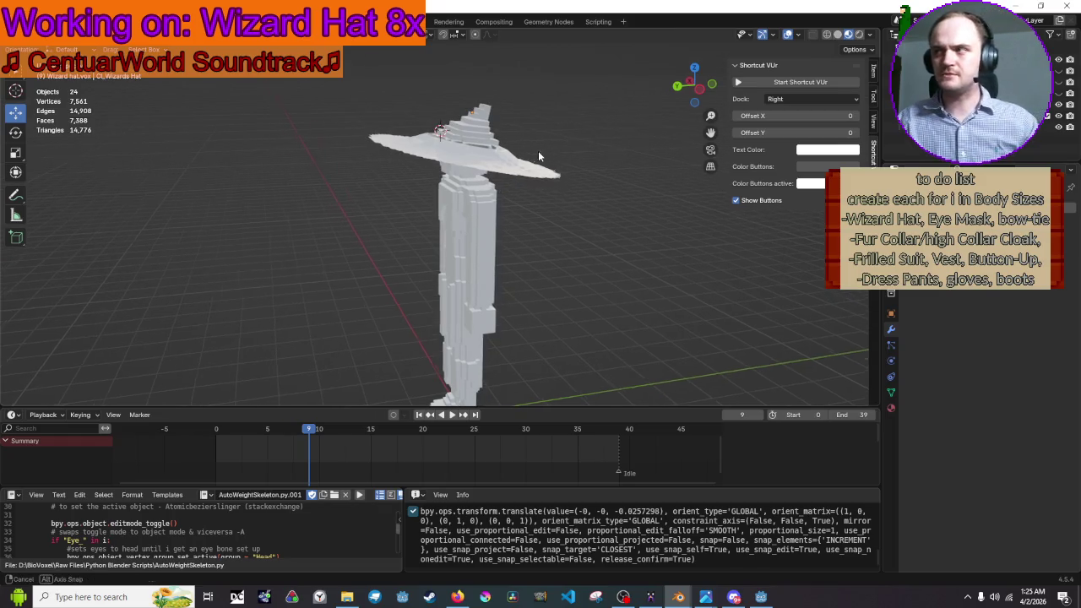
drag(537, 150, 474, 158)
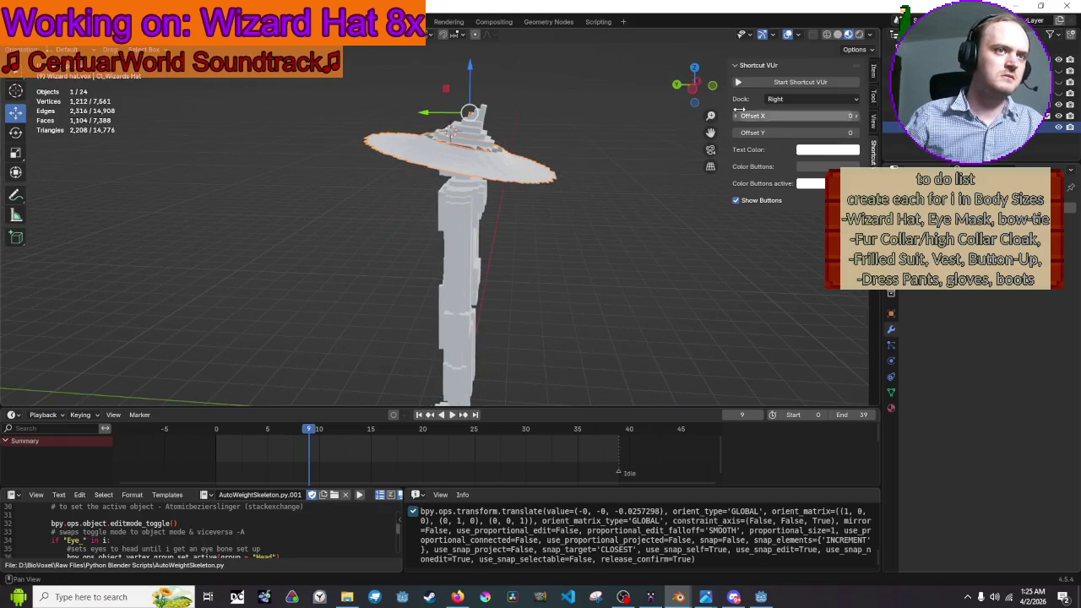
click(694, 84)
scroll(557, 150, up, 3)
scroll(557, 149, up, 2)
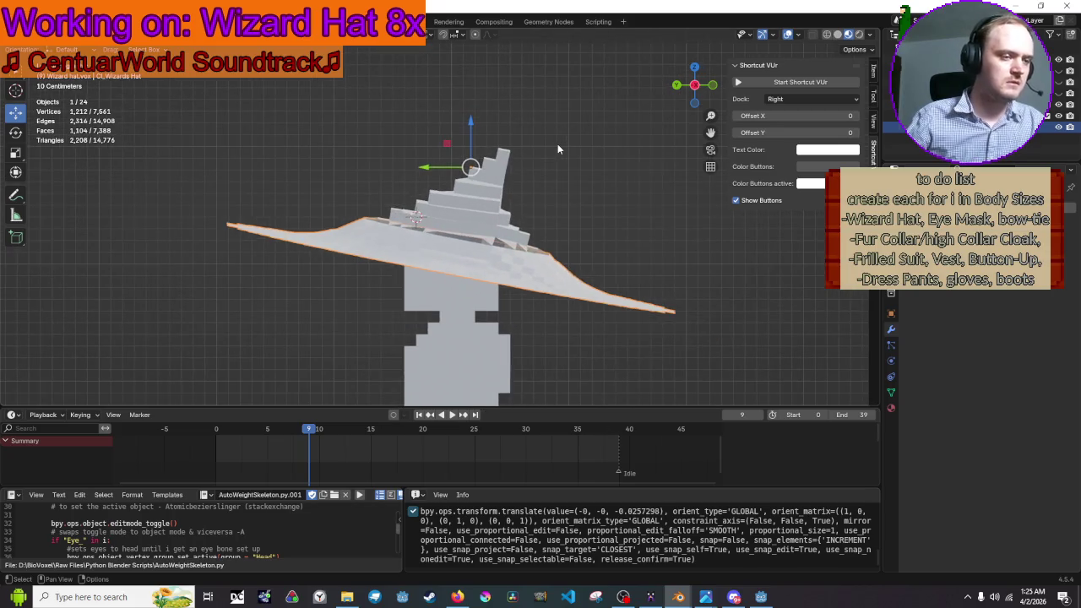
key(r)
click(583, 110)
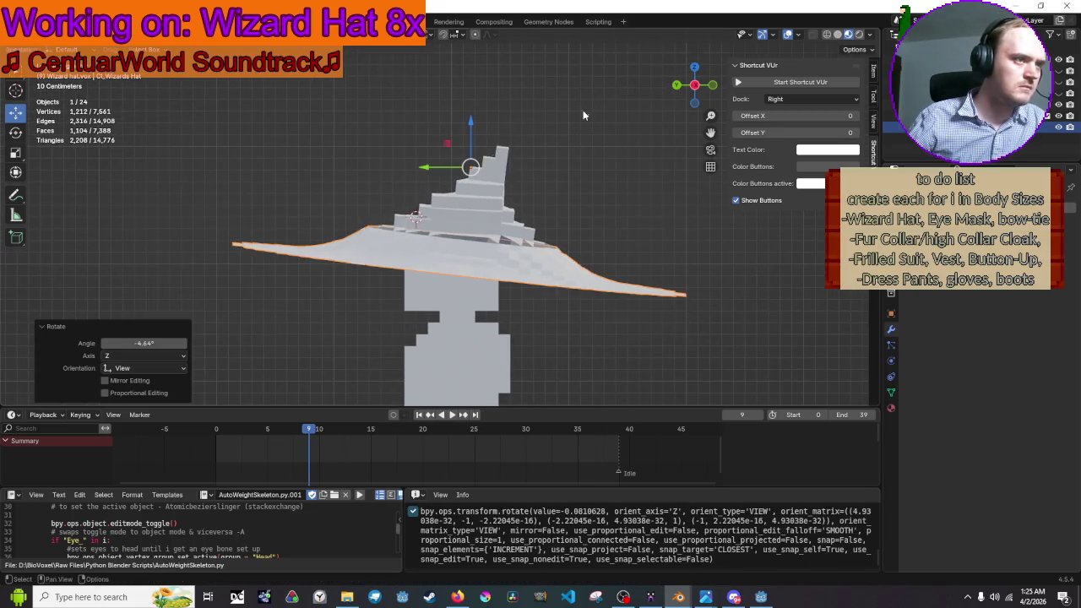
click(602, 175)
mouse_move(603, 175)
mouse_down()
mouse_move(658, 152)
mouse_move(597, 155)
mouse_move(612, 160)
mouse_move(489, 250)
mouse_move(491, 201)
mouse_move(678, 193)
mouse_move(700, 188)
mouse_move(712, 161)
mouse_move(633, 190)
mouse_move(541, 199)
mouse_move(464, 190)
mouse_move(721, 211)
mouse_move(714, 239)
mouse_move(610, 212)
mouse_move(415, 191)
mouse_move(465, 177)
mouse_move(510, 188)
mouse_move(537, 211)
mouse_move(433, 198)
mouse_move(460, 196)
mouse_up()
- Return the timeline to frame 0, select the wizard hat and bring up the export formats list
scroll(610, 212, up, 5)
scroll(555, 196, down, 3)
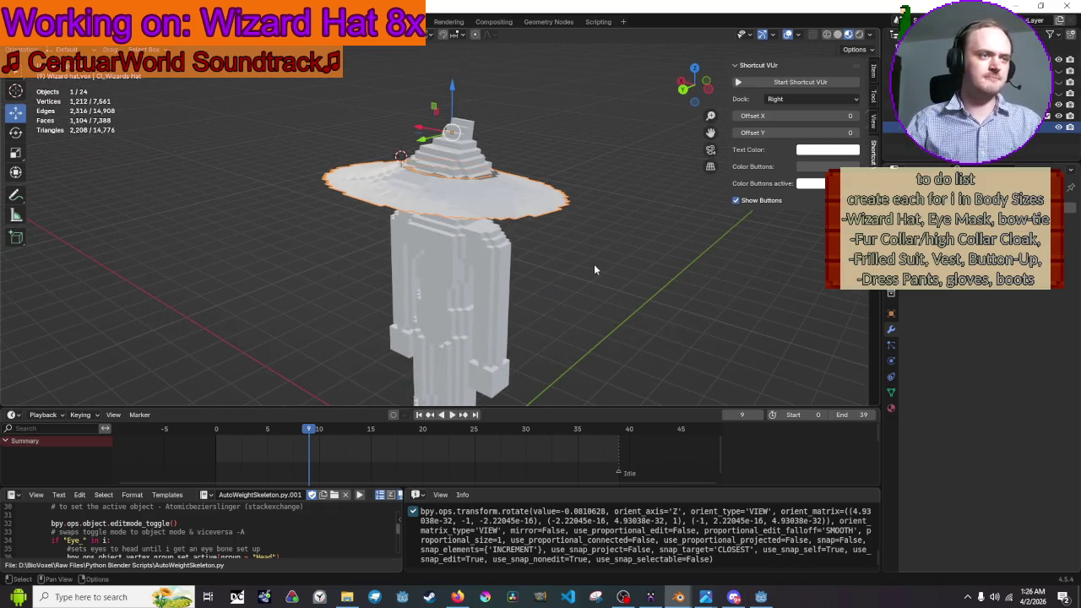
mouse_move(545, 216)
mouse_down()
mouse_move(560, 243)
mouse_move(595, 155)
mouse_up()
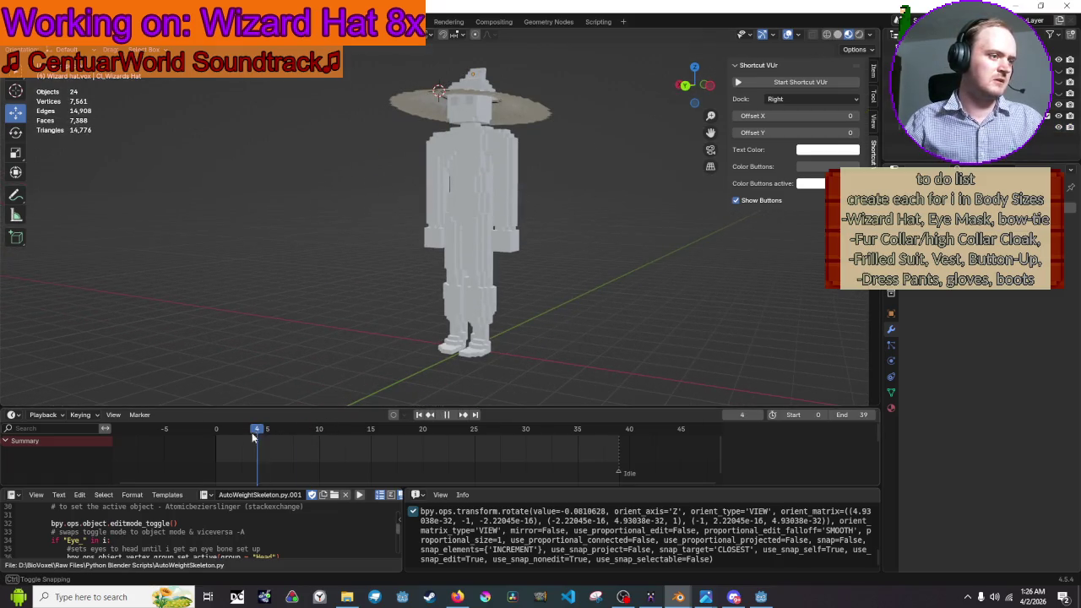
scroll(294, 144, up, 2)
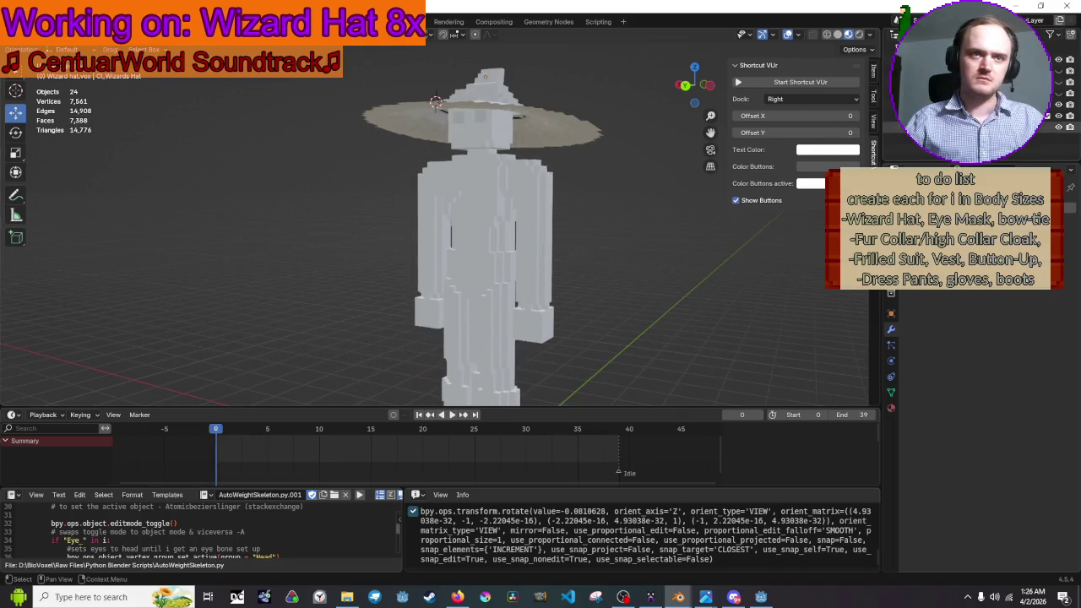
click(435, 102)
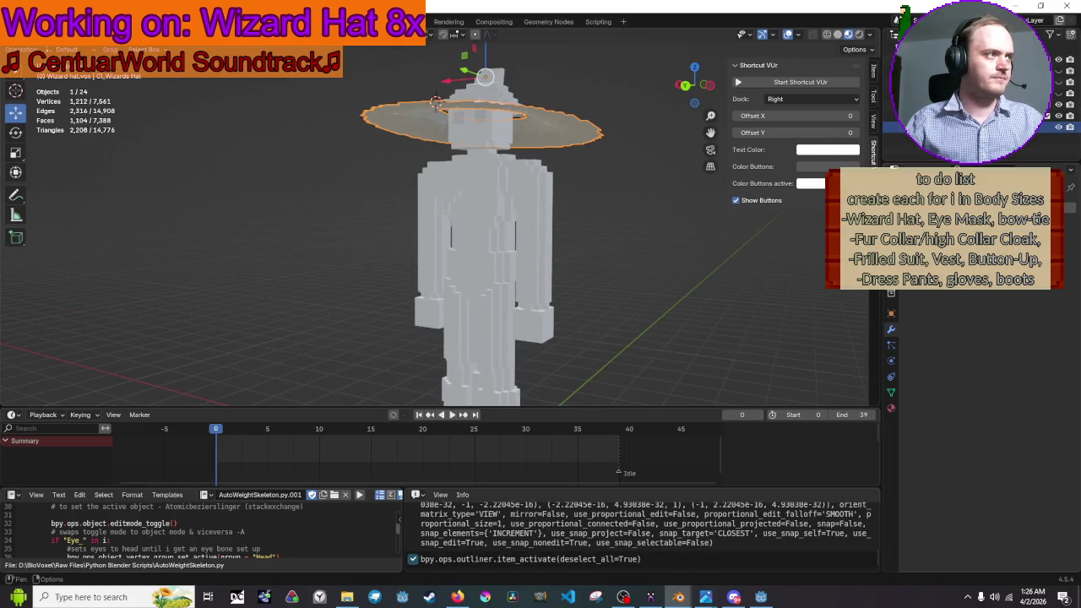
key(F4)
- Choose glTF 2.0 export and target Wizard Hat.glb in the ClothesGlb 8x folder
mouse_move(101, 192)
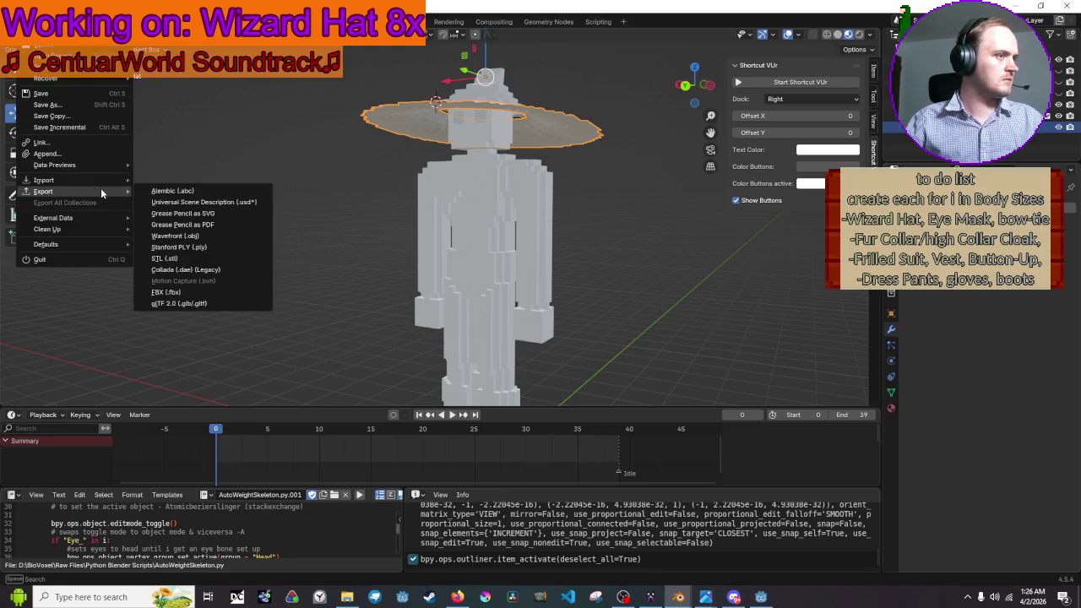
click(203, 304)
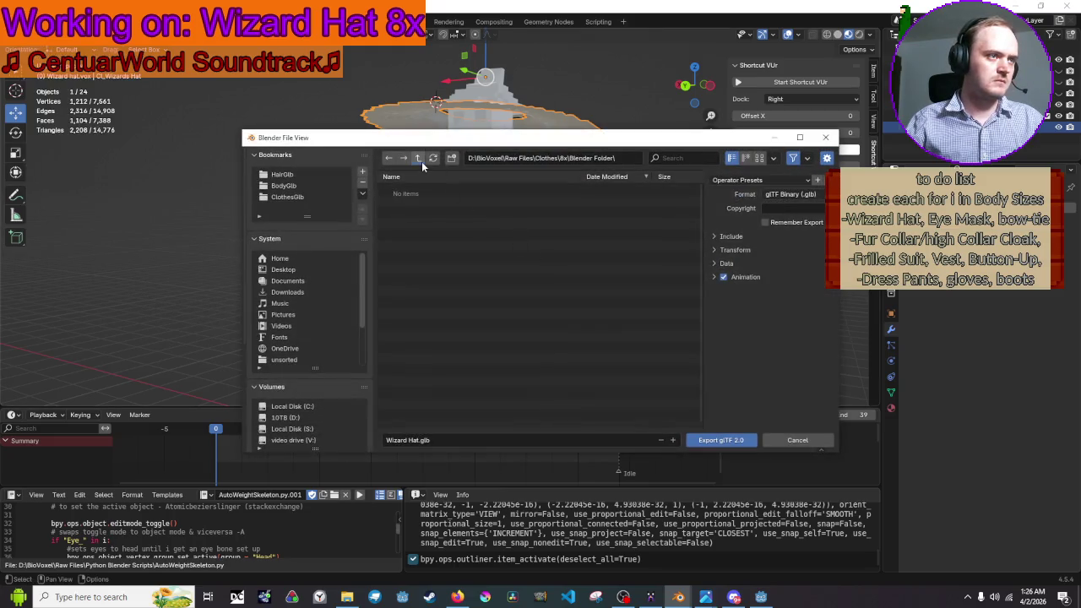
click(420, 160)
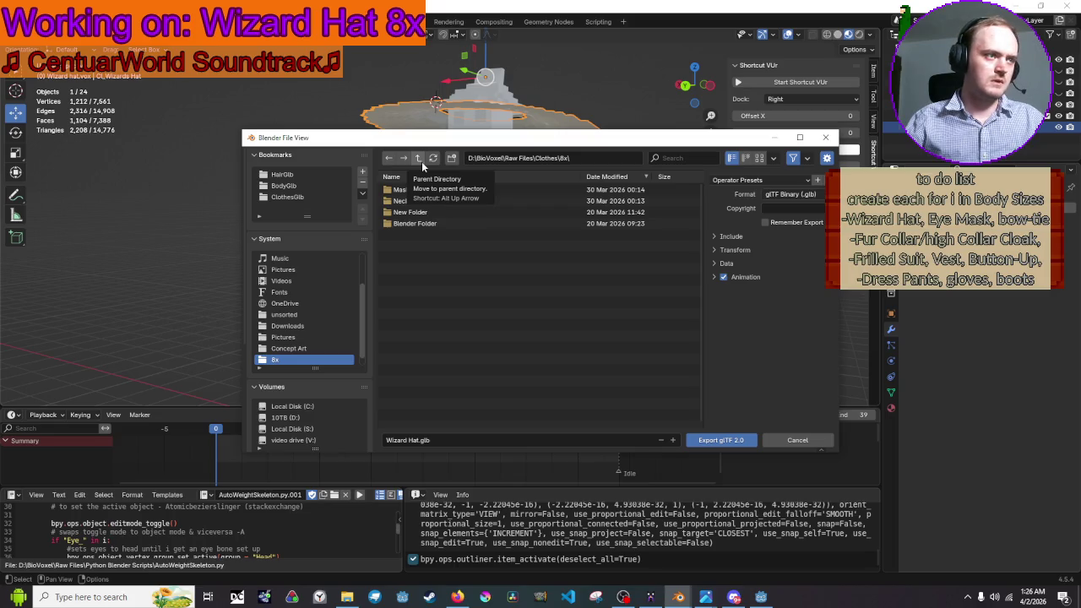
click(286, 196)
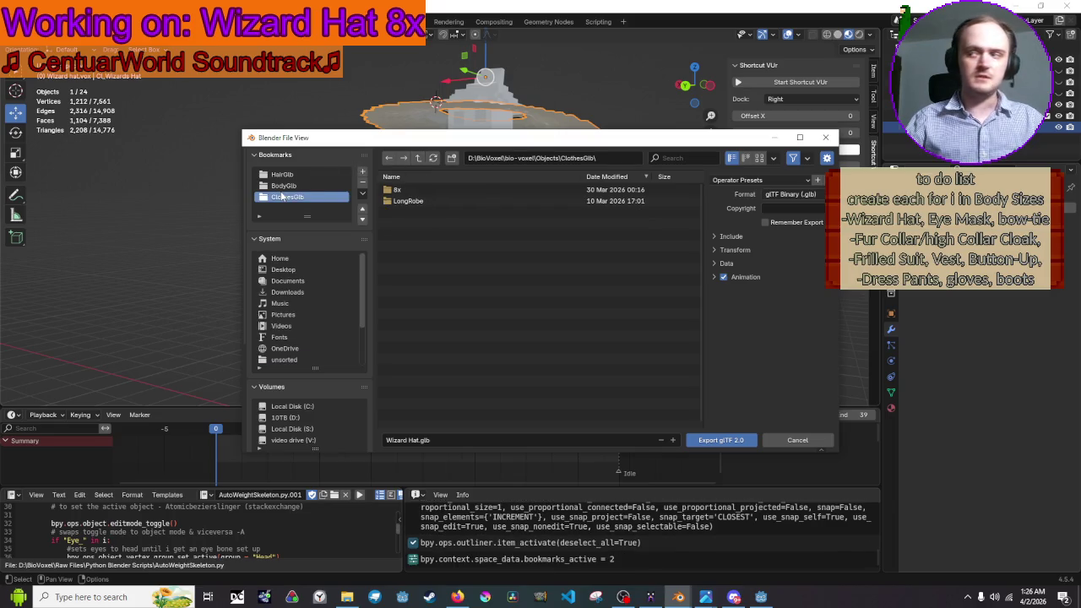
click(466, 190)
click(461, 244)
- Check the Animation and Include settings and export, overwriting Wizard Hat.glb
click(714, 279)
click(713, 281)
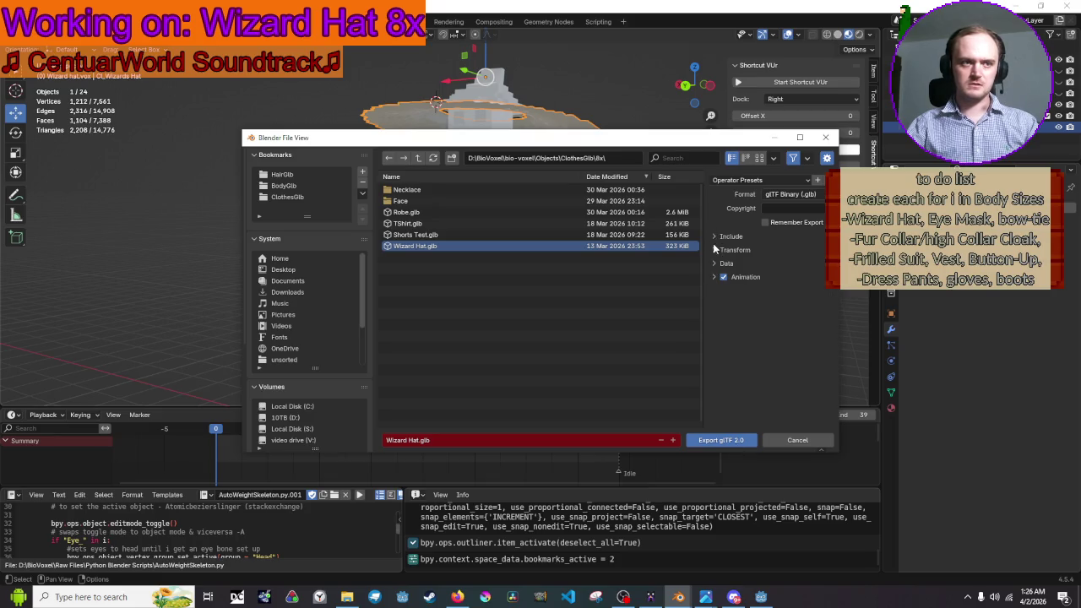
click(714, 236)
click(715, 239)
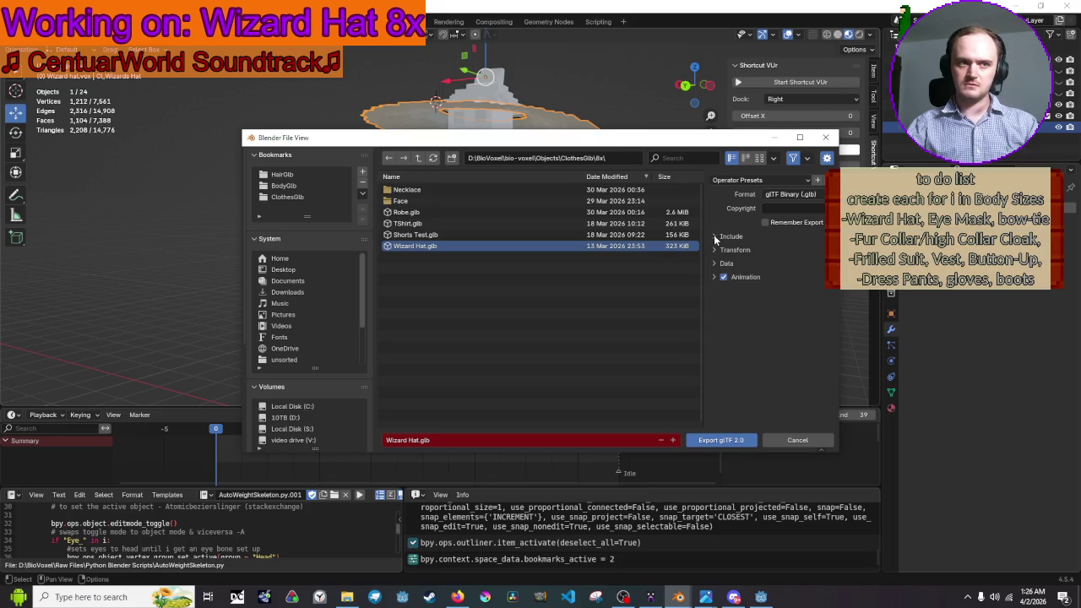
click(716, 440)
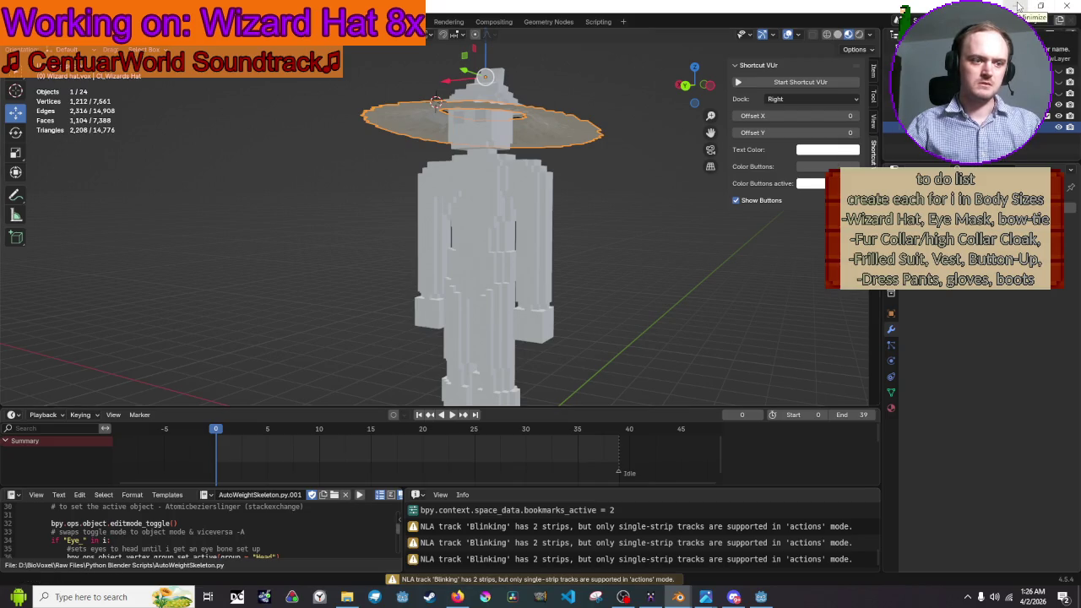
click(1019, 7)
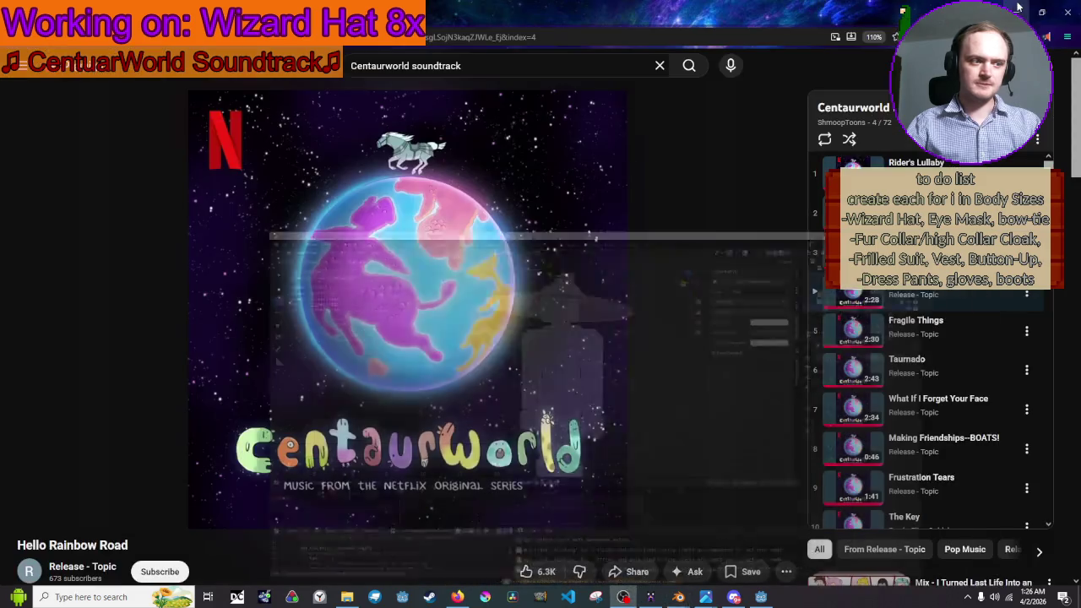
- In Godot's FileSystem dock, collapse the BagPouch and Hair 01x–09x folders
click(764, 599)
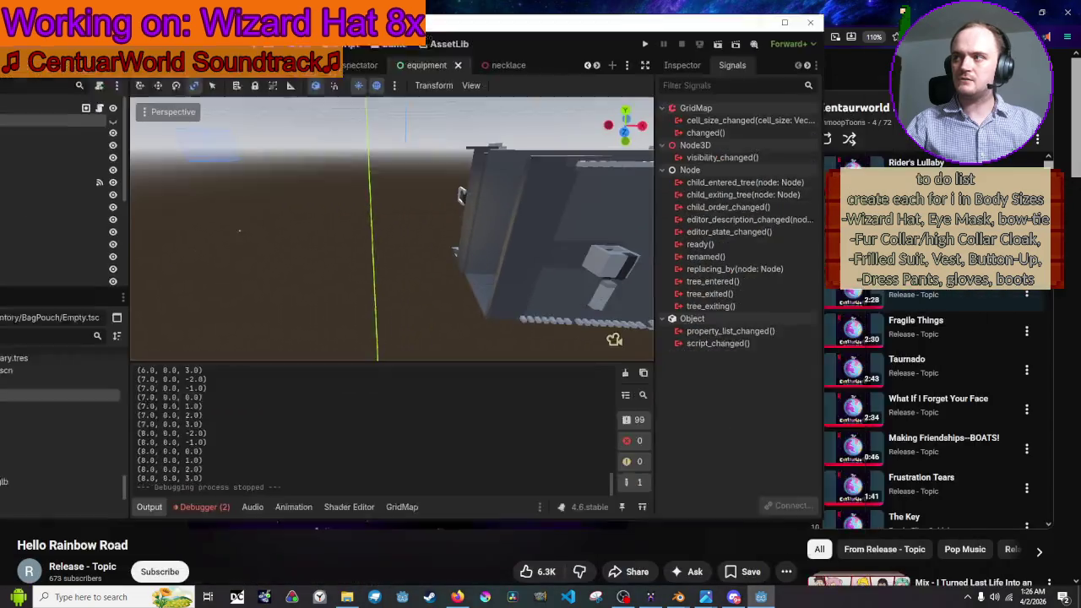
scroll(533, 166, down, 10)
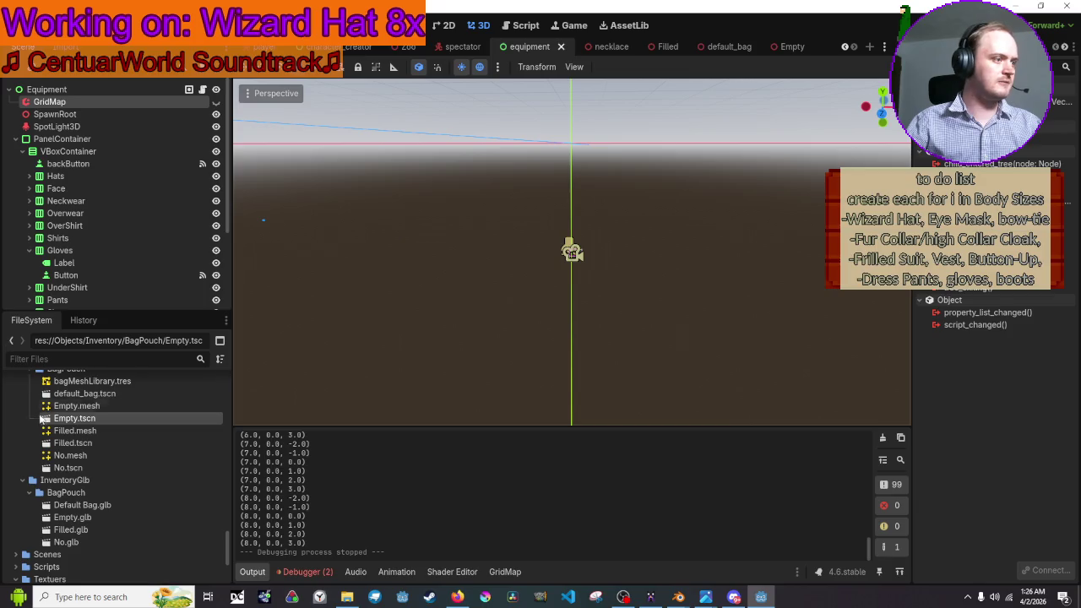
scroll(92, 446, up, 3)
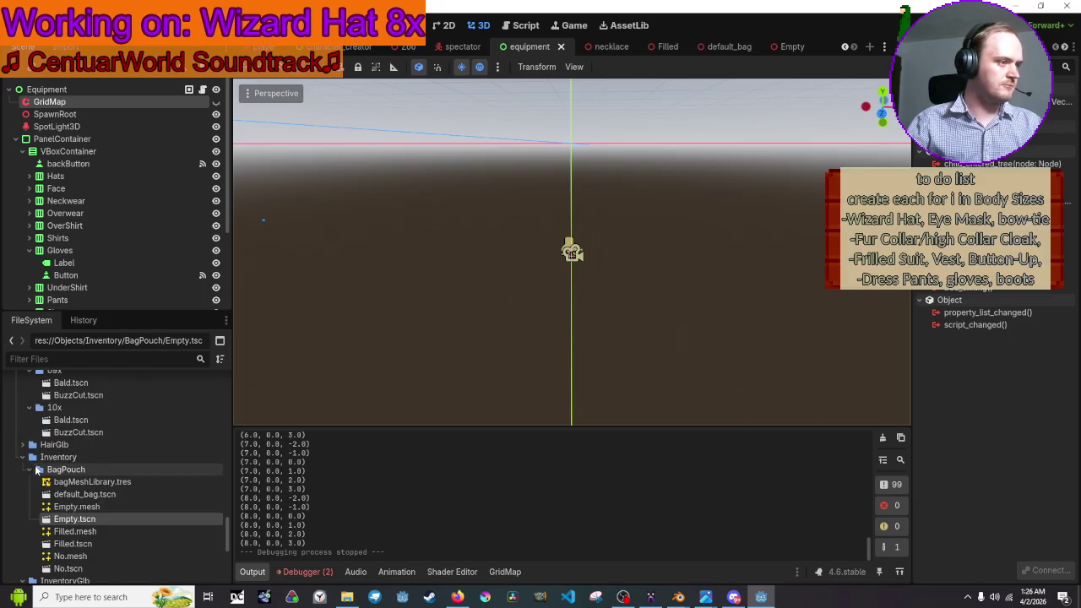
click(30, 470)
scroll(50, 447, up, 2)
click(75, 426)
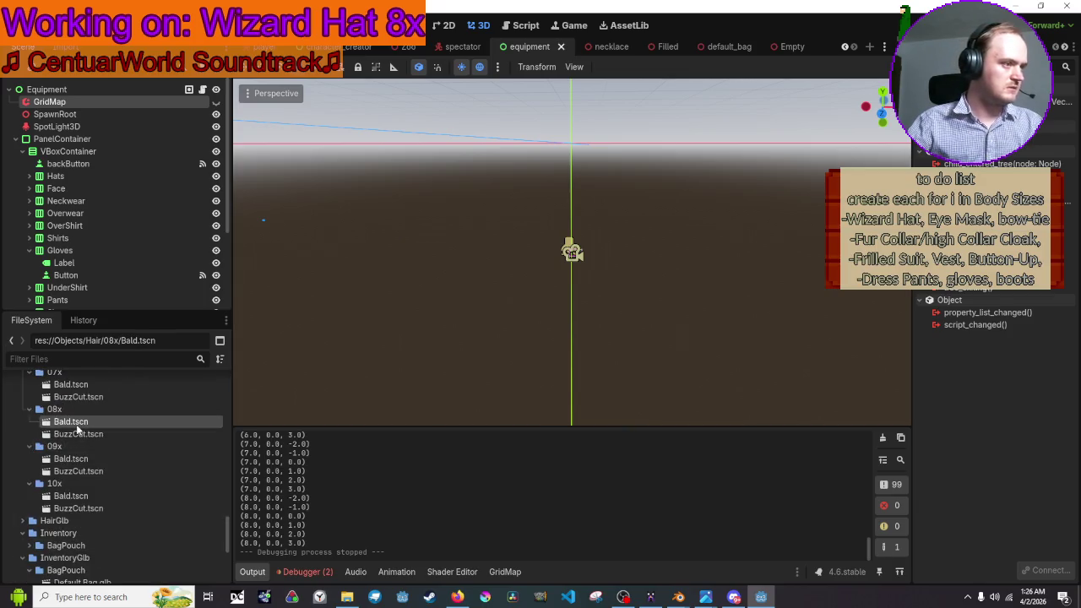
scroll(76, 426, up, 8)
click(31, 428)
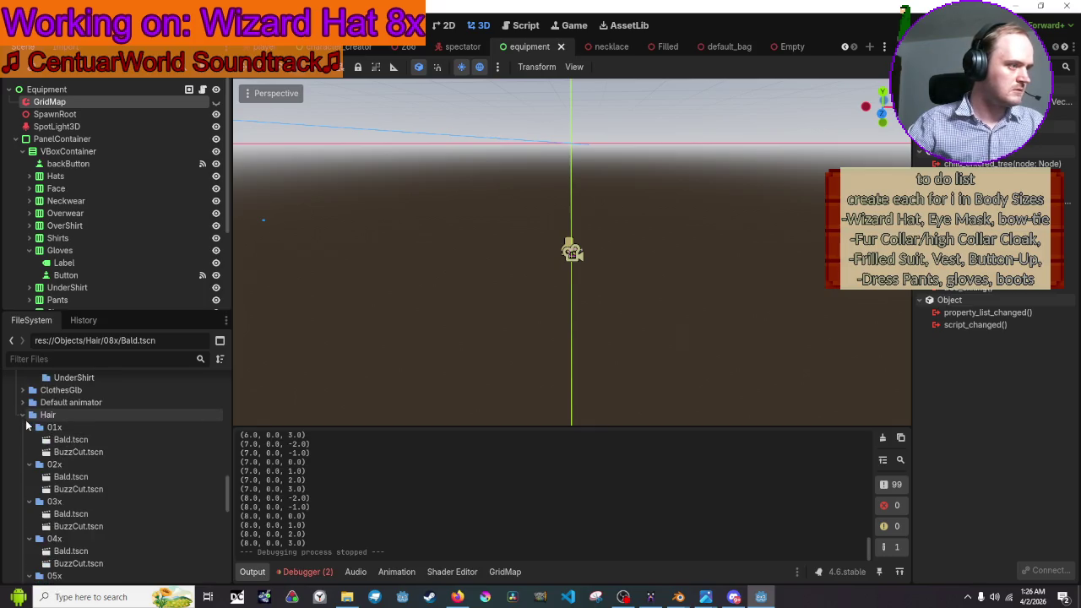
click(29, 426)
click(30, 427)
click(29, 439)
click(29, 451)
click(30, 463)
click(30, 476)
click(29, 488)
click(30, 501)
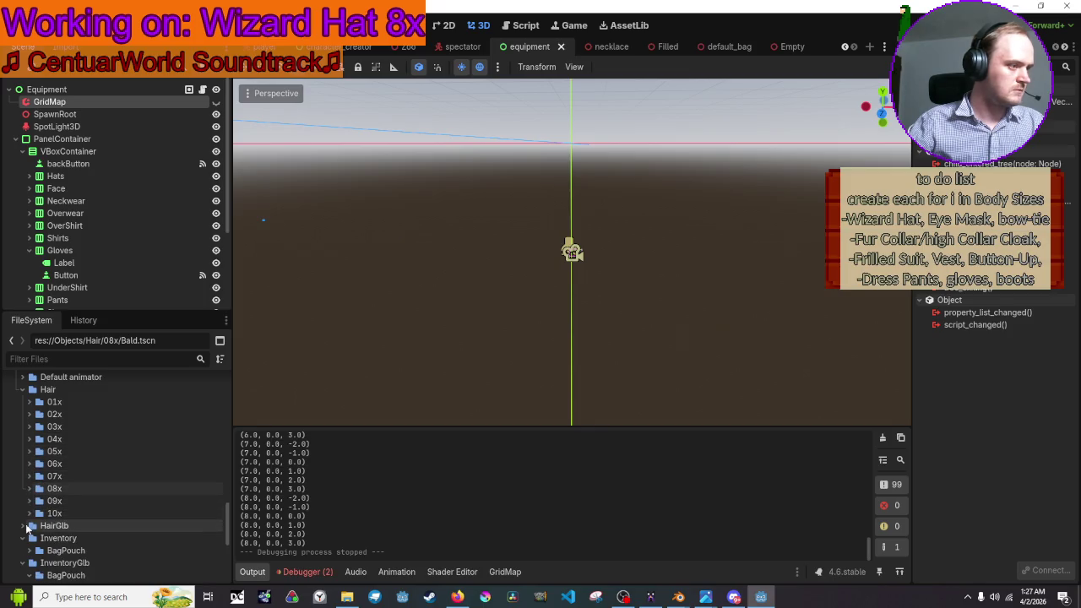
- Collapse Inventory and InventoryGlb, then open wizard_hat.tscn from the 08x Hats folder
scroll(20, 530, down, 2)
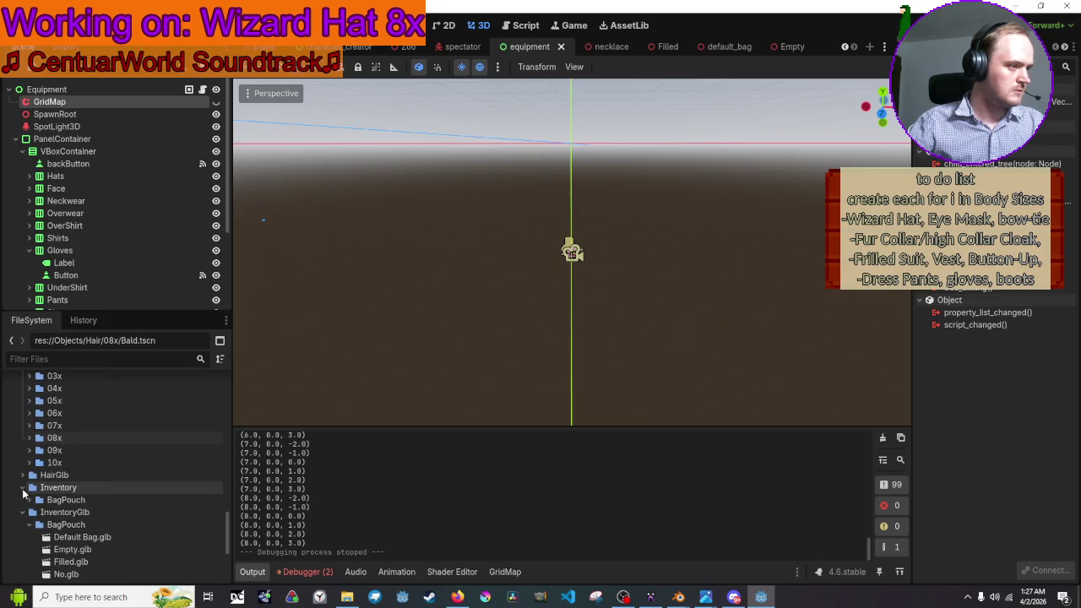
scroll(23, 512, down, 2)
click(23, 437)
click(22, 449)
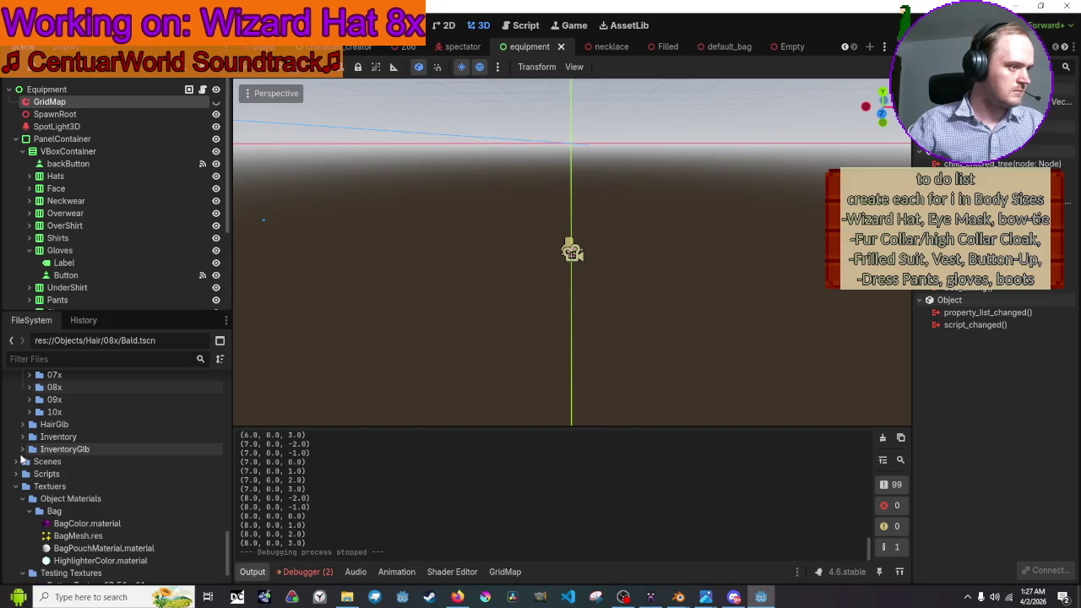
scroll(22, 460, up, 11)
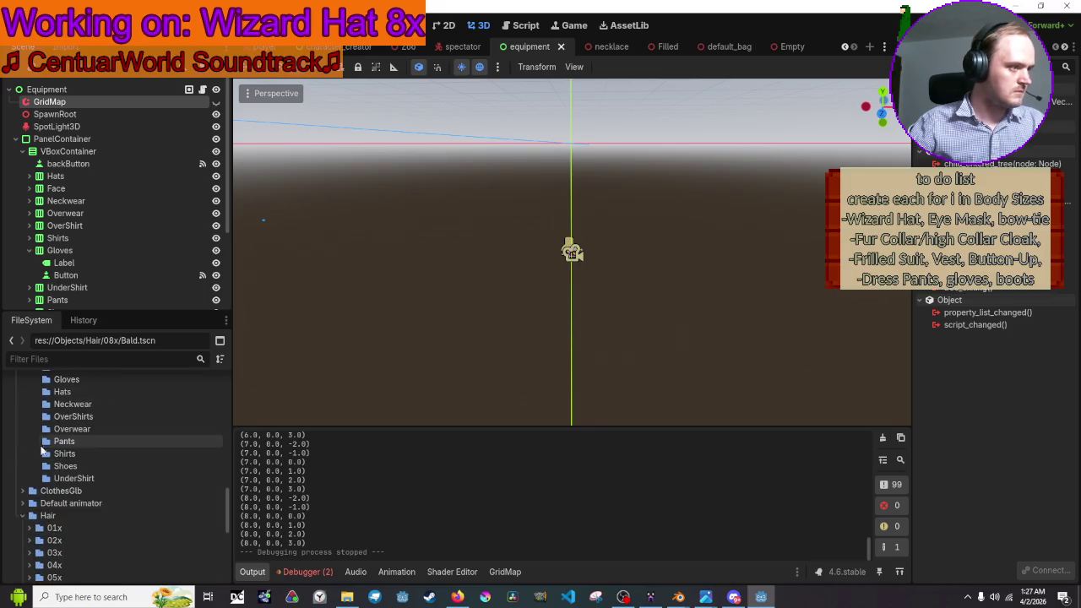
scroll(45, 504, up, 8)
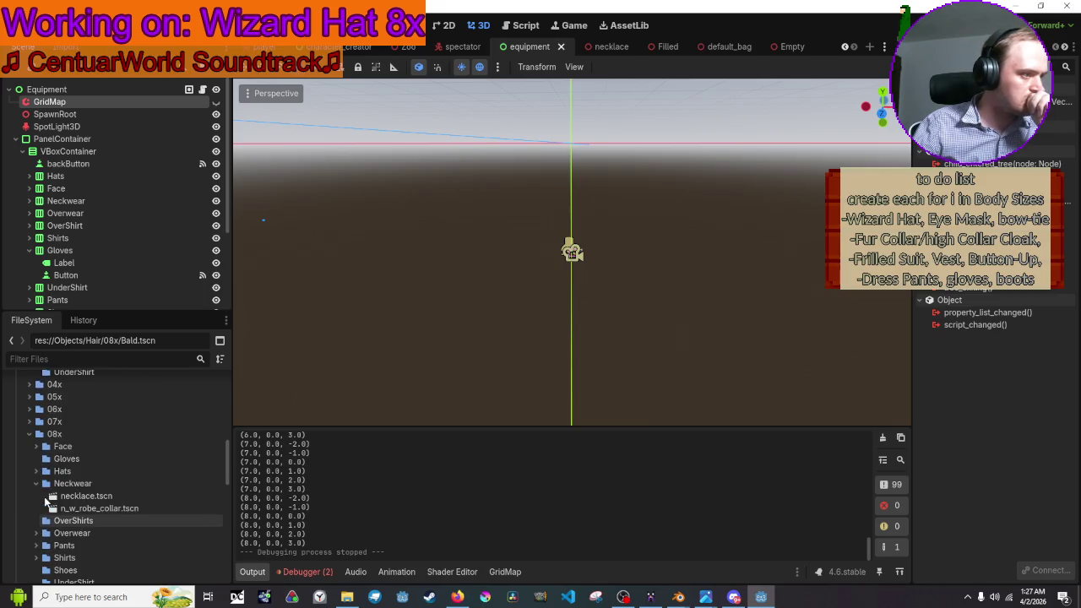
scroll(45, 502, down, 3)
scroll(45, 502, up, 3)
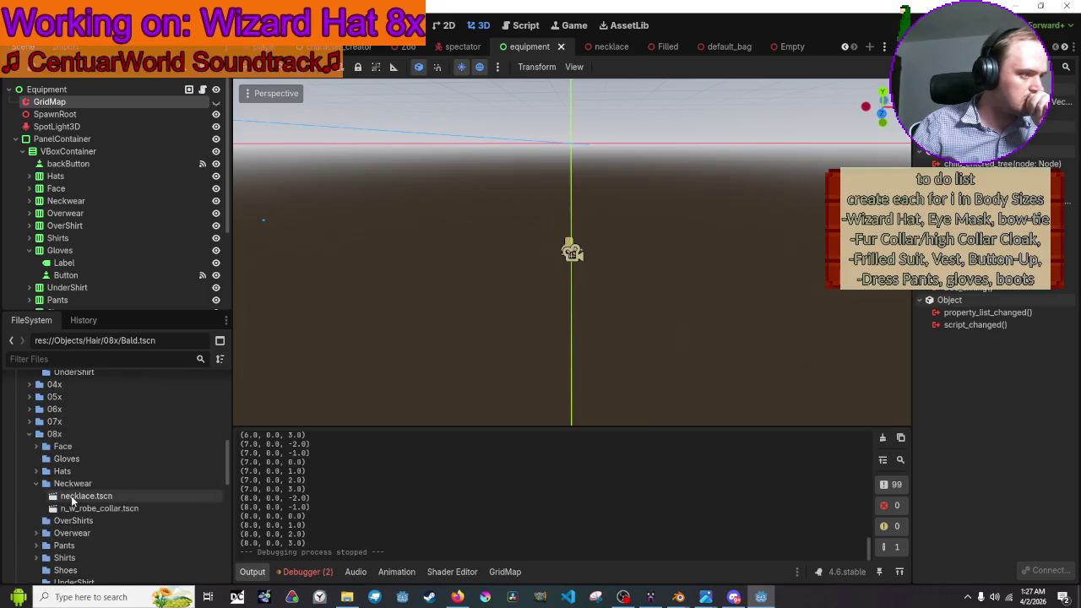
click(35, 472)
double_click(85, 483)
mouse_move(569, 225)
mouse_down()
mouse_move(661, 188)
mouse_move(690, 200)
mouse_move(632, 209)
mouse_up()
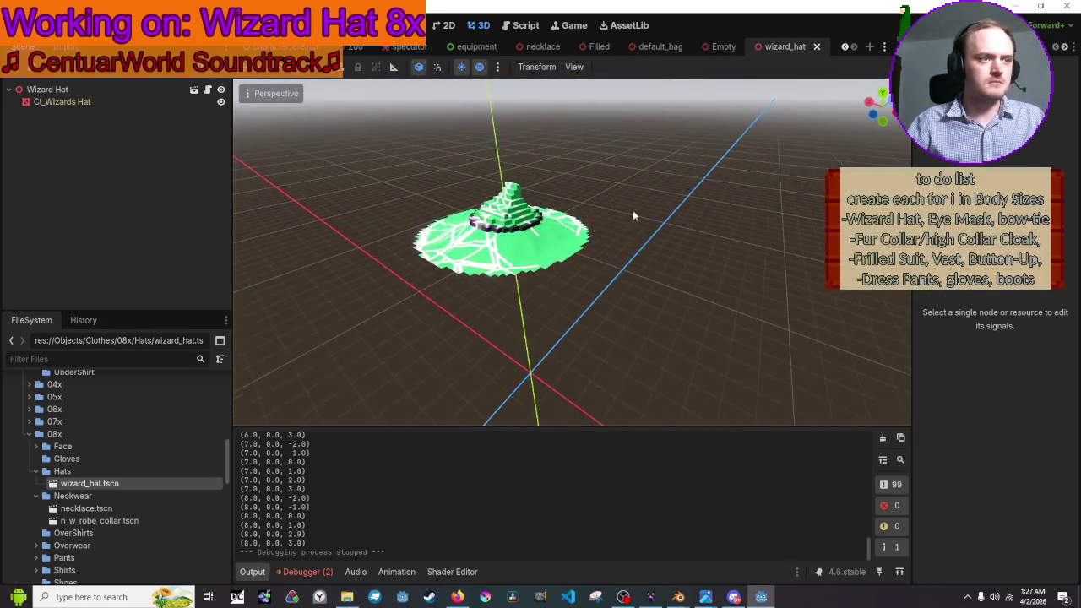
- Select the hat mesh, then preview Wizard Hat.glb's Advanced Import Settings from ClothesGlb and close them
scroll(637, 213, up, 6)
scroll(658, 224, down, 3)
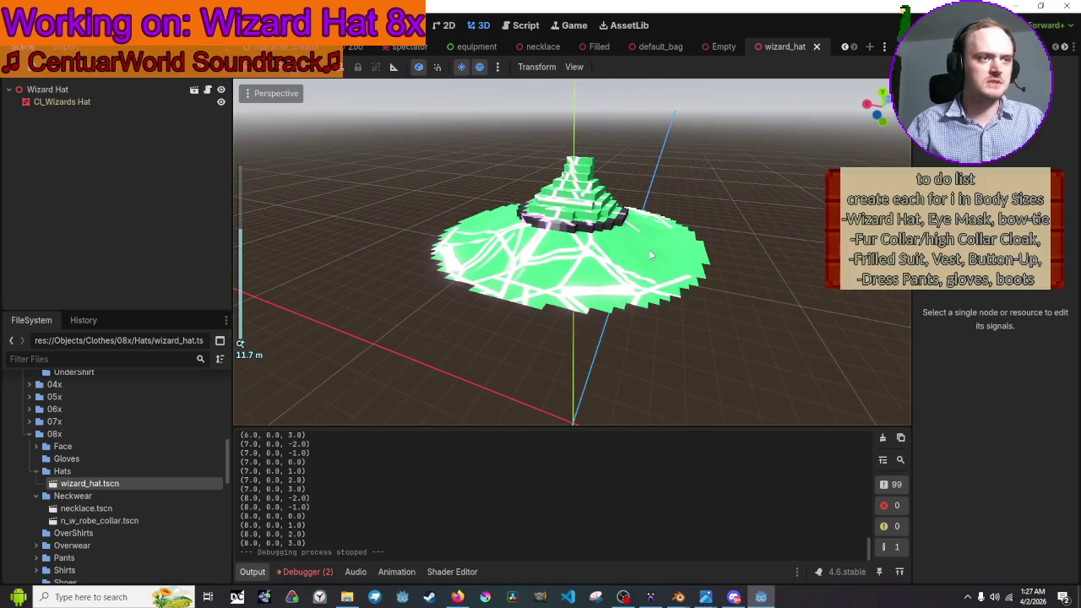
click(648, 249)
scroll(173, 541, down, 3)
scroll(173, 540, down, 5)
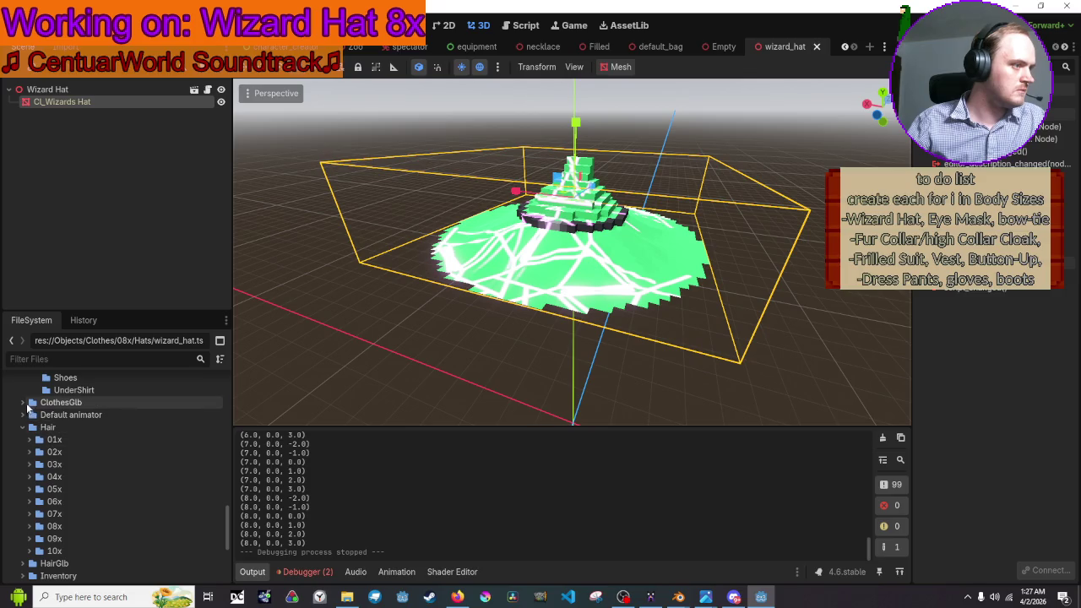
click(24, 403)
double_click(110, 538)
mouse_move(536, 315)
mouse_down()
mouse_move(614, 254)
mouse_move(599, 270)
mouse_up()
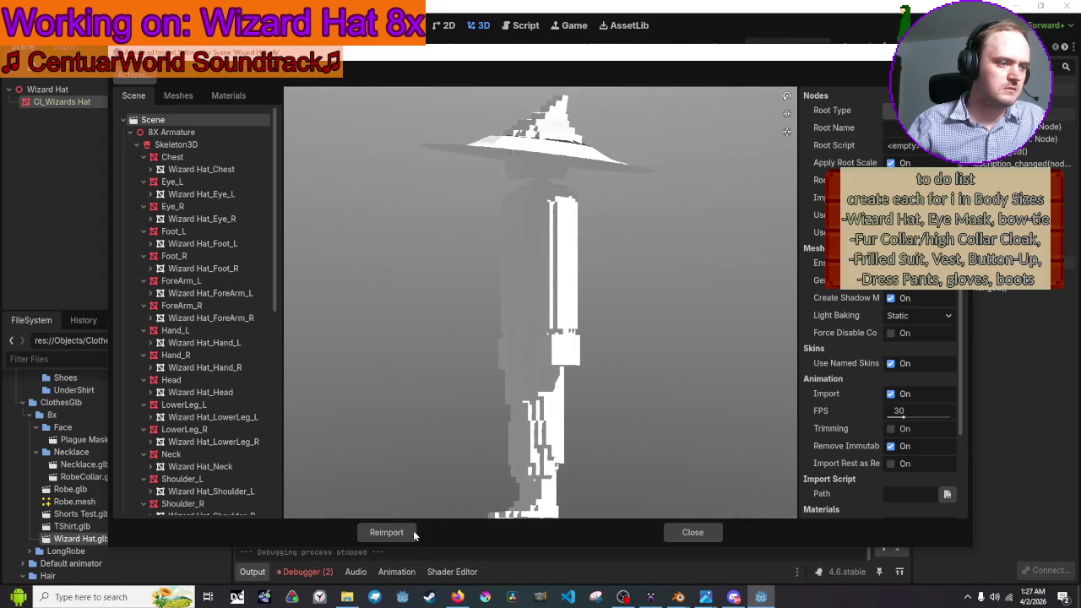
click(691, 532)
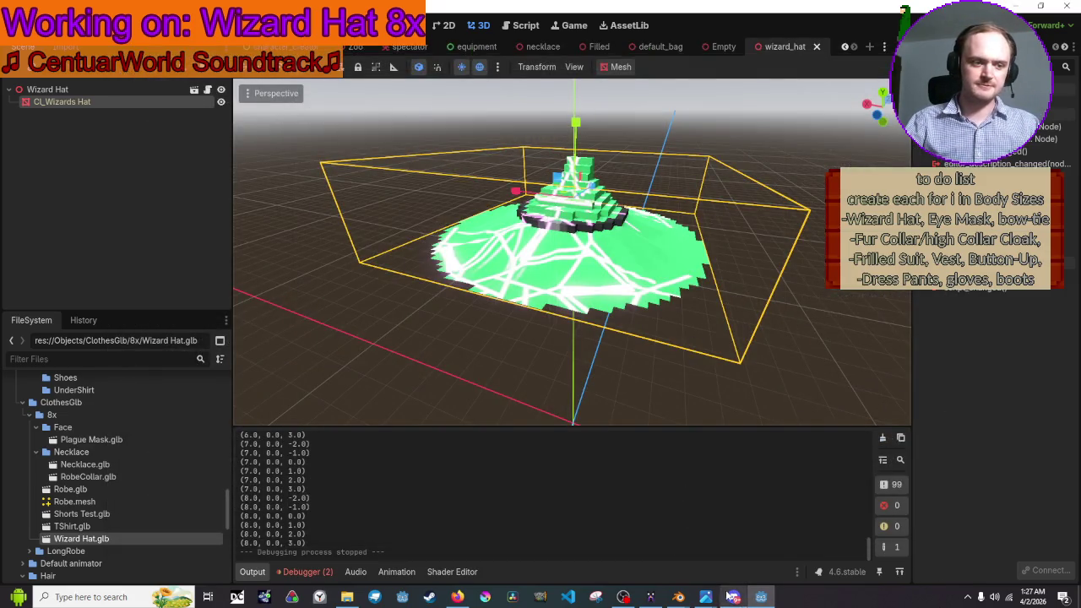
- Switch to Blender and deselect everything in the scene
mouse_move(691, 600)
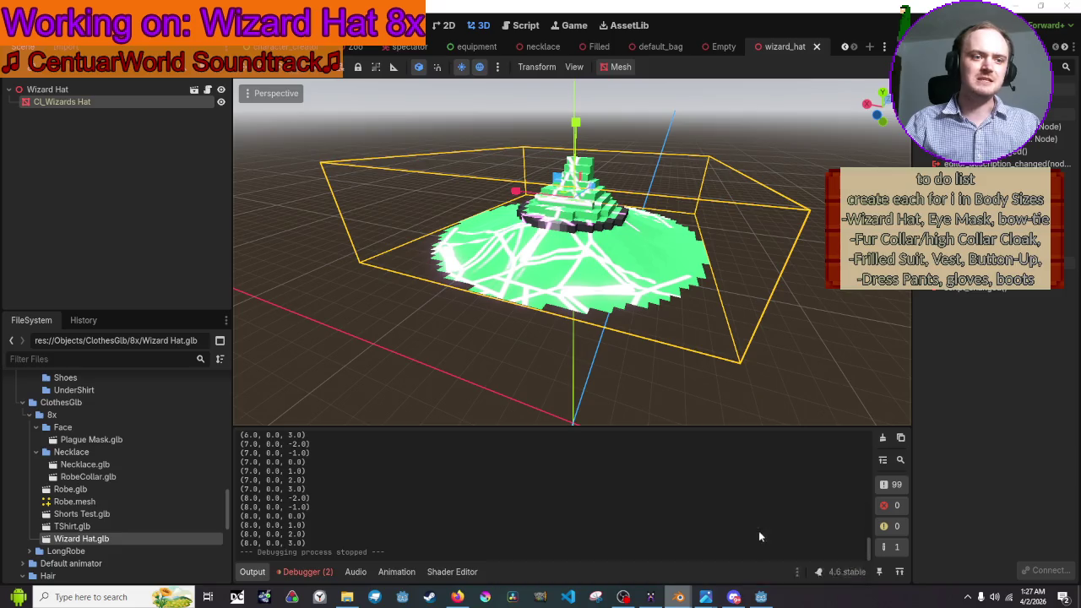
click(758, 530)
click(695, 327)
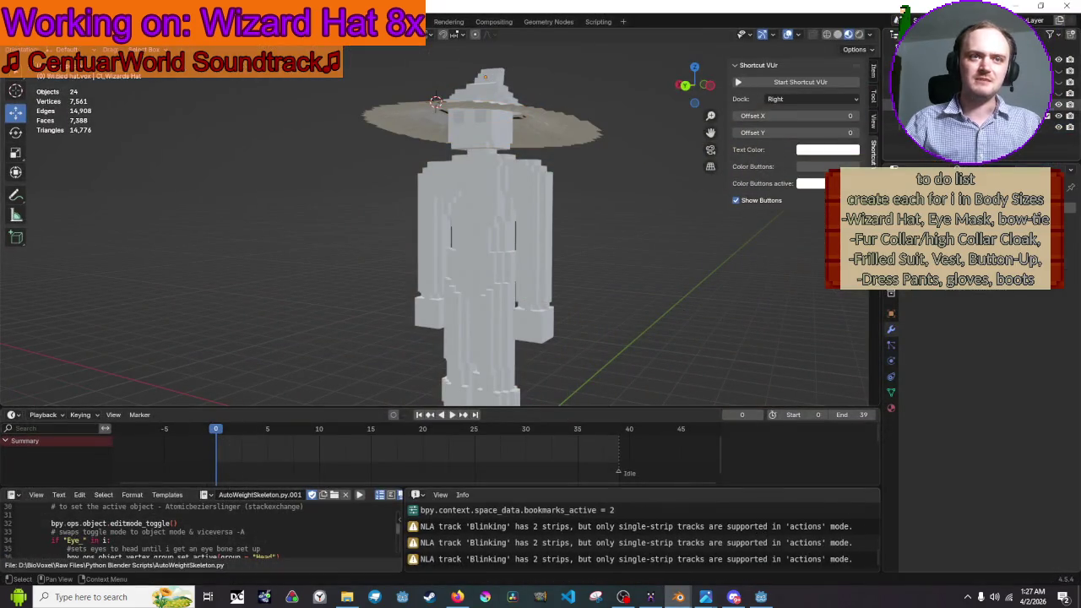
- Select the Wizard hat object in the Outliner and export it as glTF with Selected Objects over Wizard Hat.glb
click(971, 115)
click(971, 116)
click(971, 127)
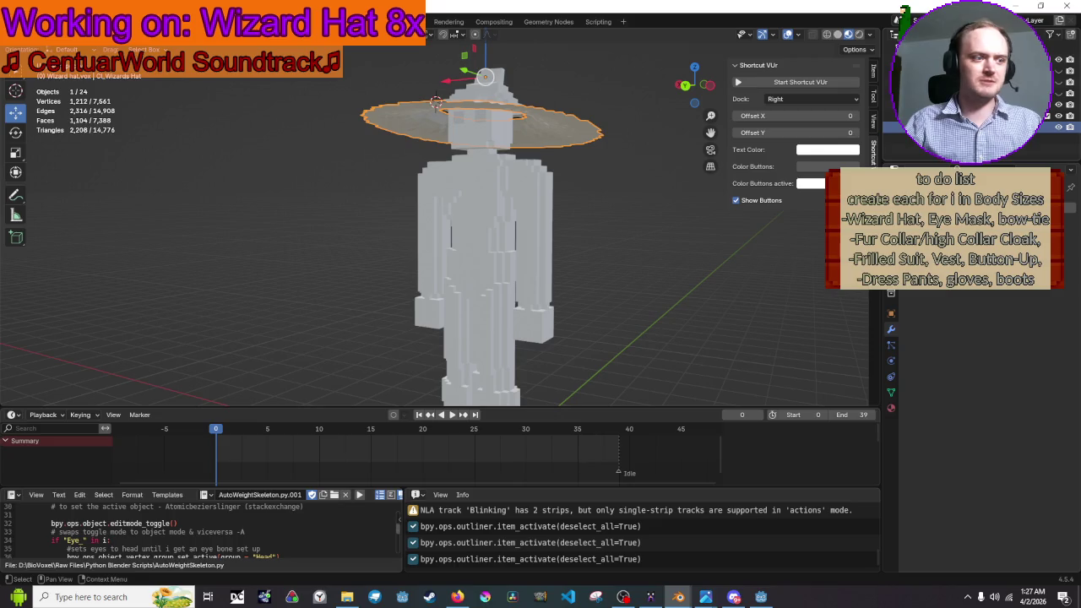
click(13, 49)
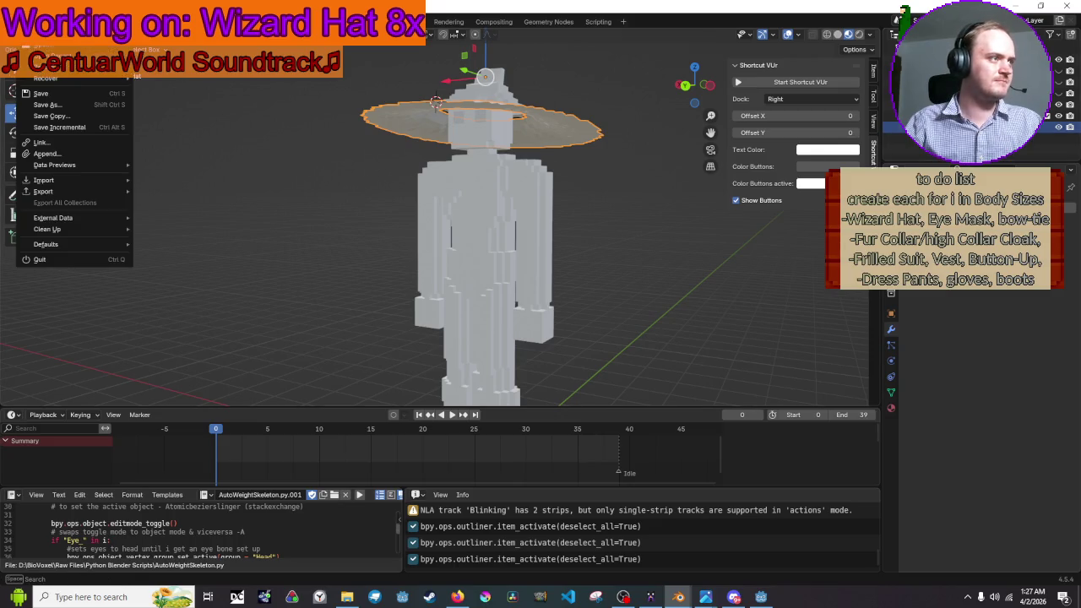
mouse_move(109, 191)
click(225, 302)
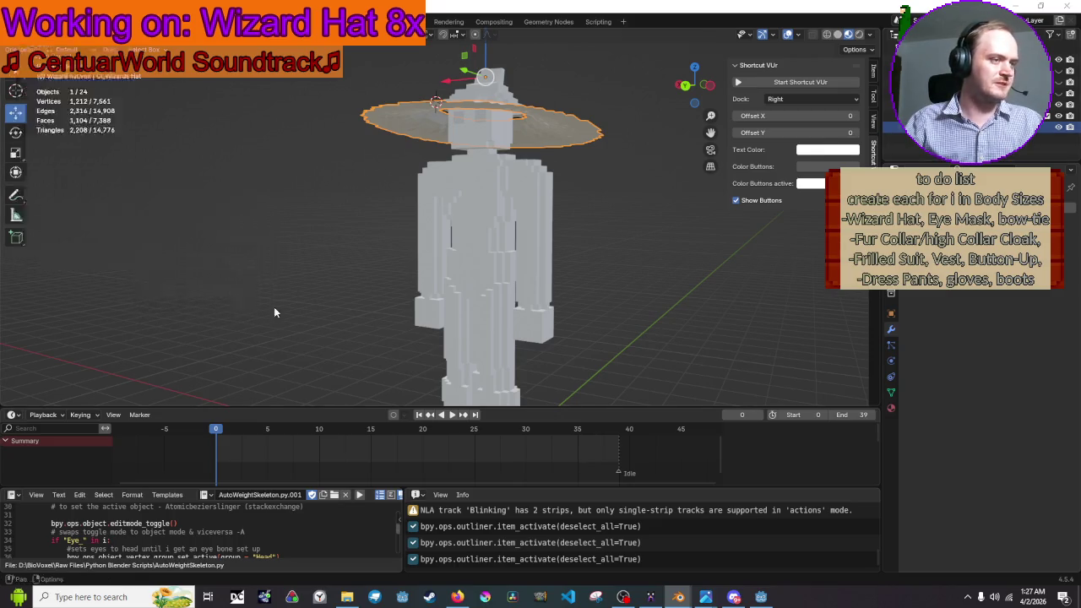
click(734, 236)
click(766, 253)
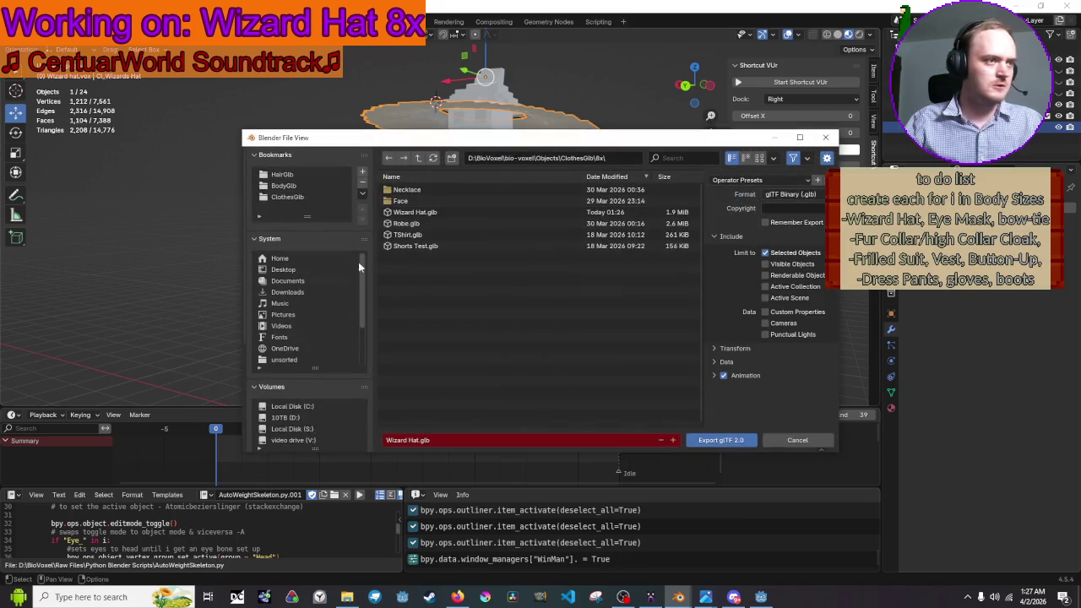
click(418, 212)
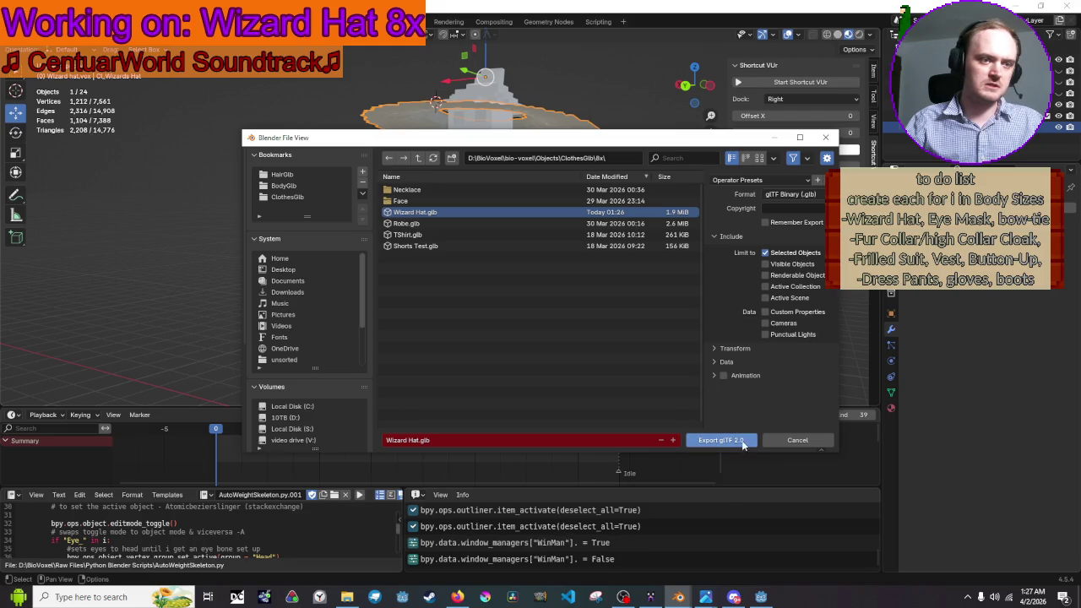
click(743, 446)
click(1024, 6)
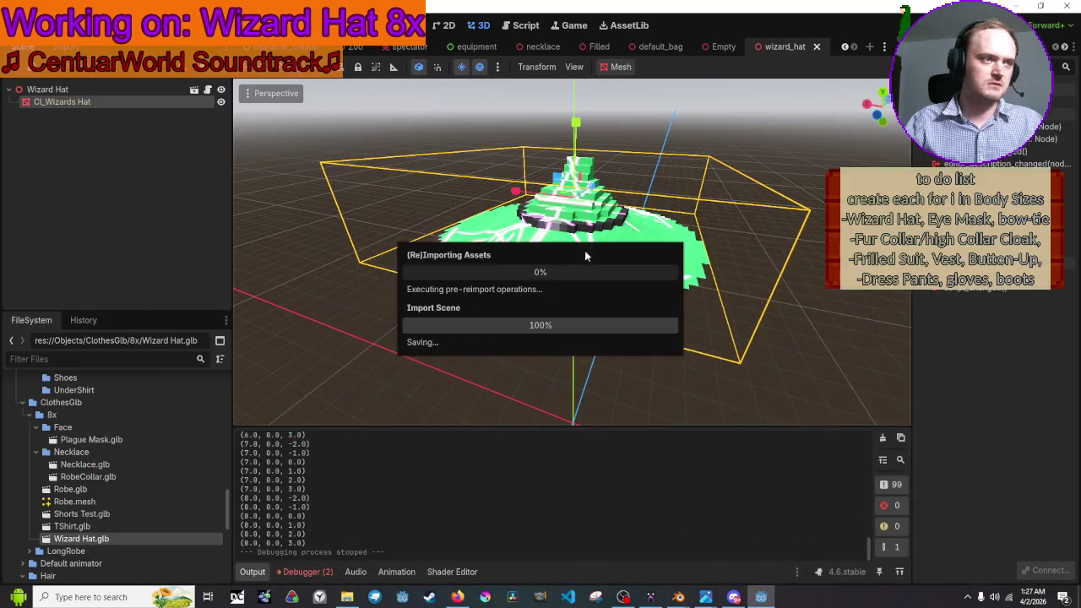
scroll(764, 257, down, 3)
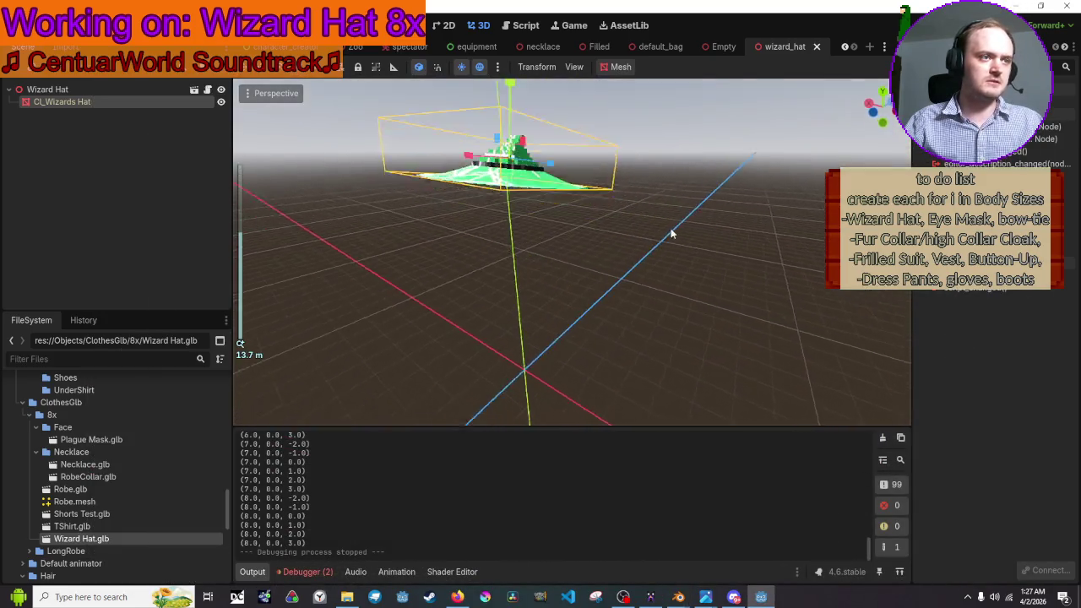
click(671, 228)
scroll(682, 262, up, 3)
drag(686, 260, 724, 252)
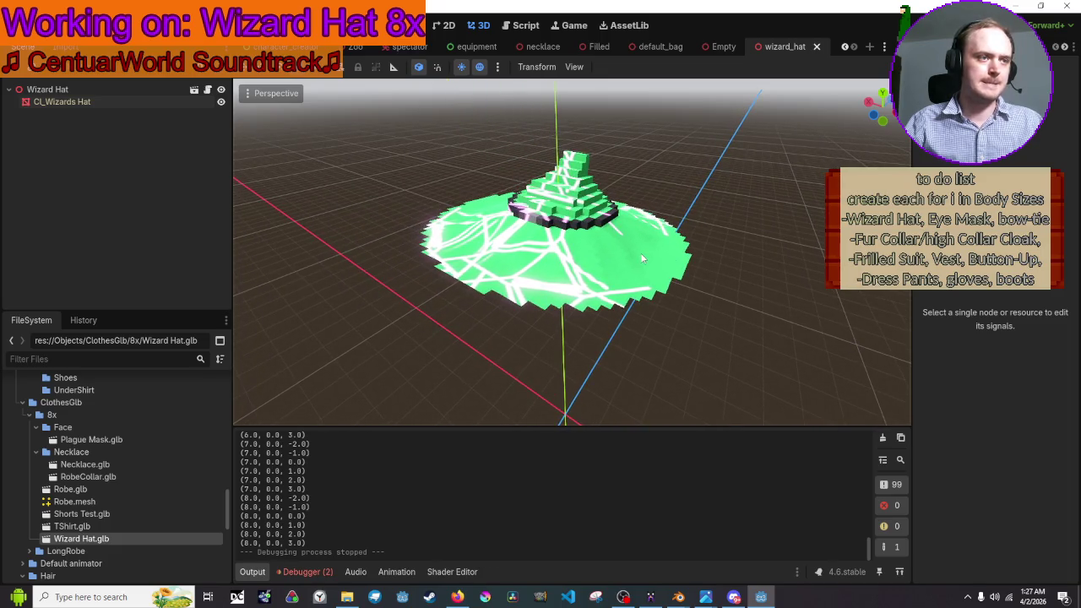
scroll(638, 252, up, 4)
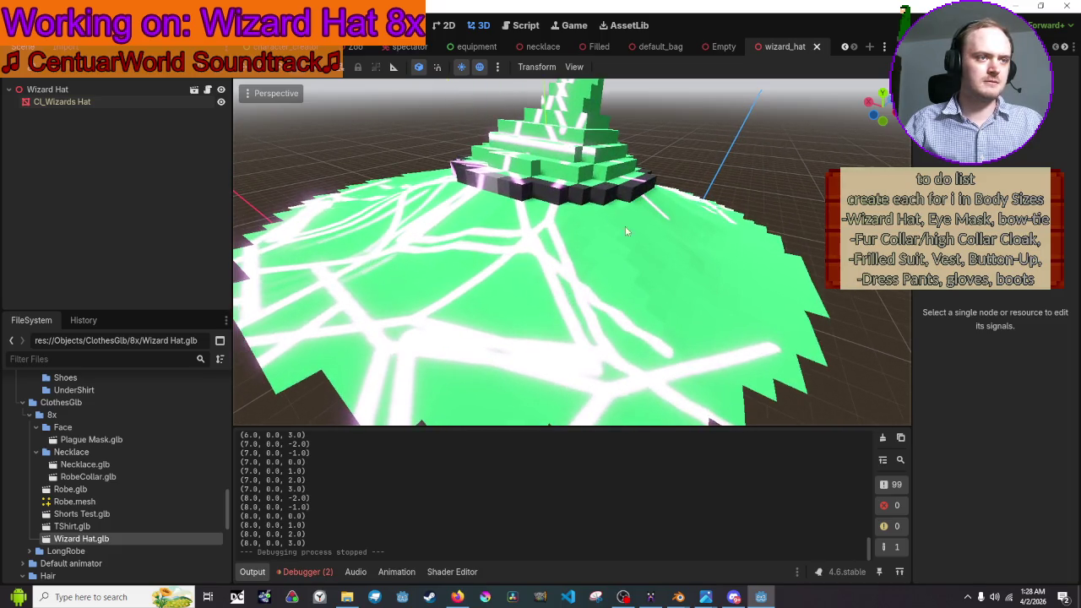
double_click(90, 540)
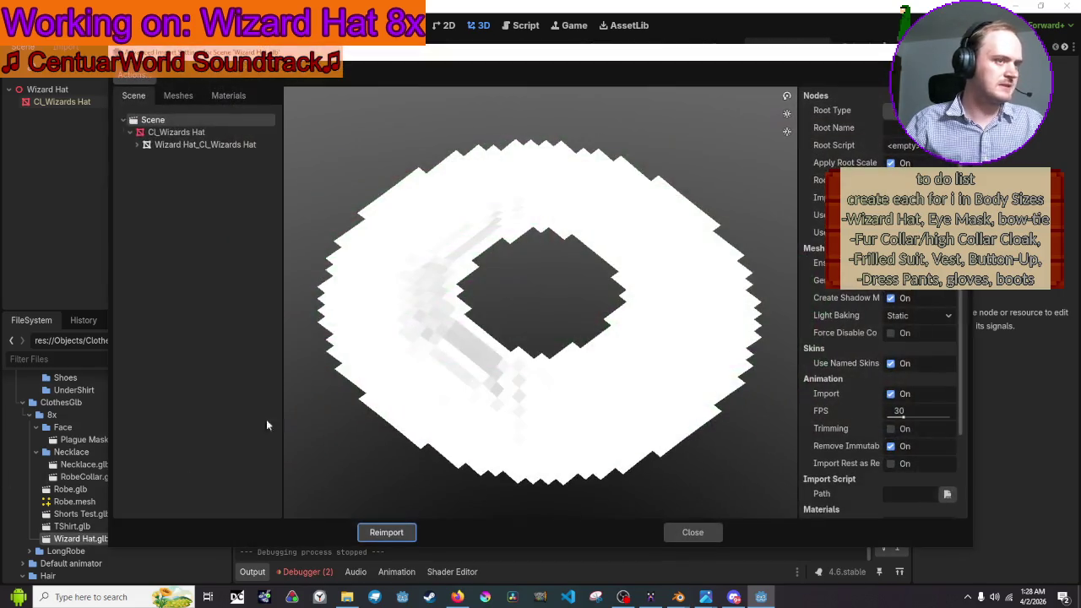
click(212, 138)
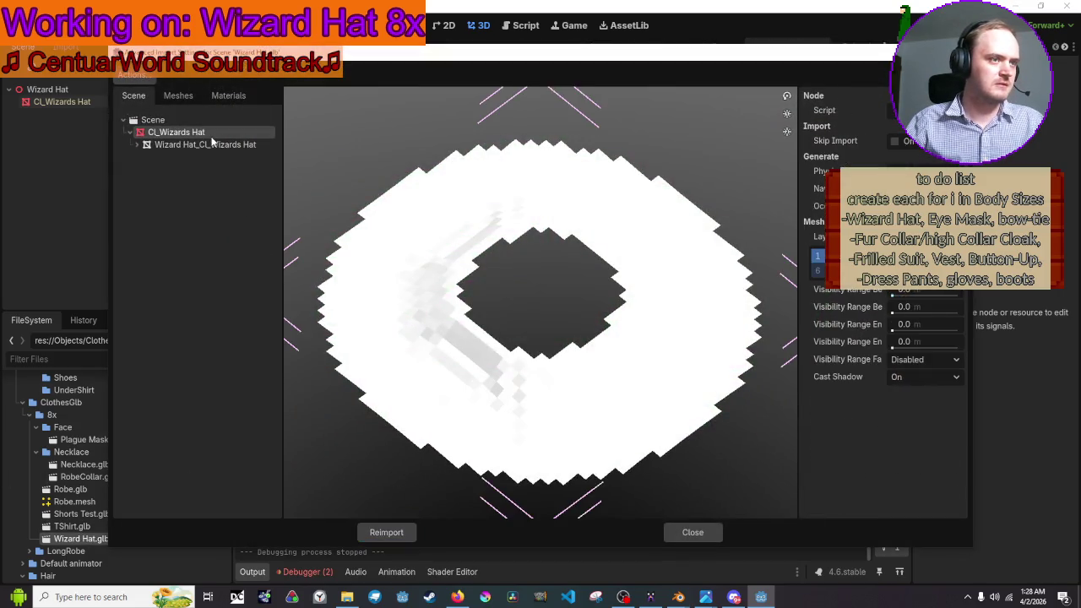
click(212, 126)
mouse_move(689, 250)
mouse_down()
mouse_move(694, 169)
mouse_move(673, 173)
mouse_move(672, 163)
mouse_up()
click(693, 530)
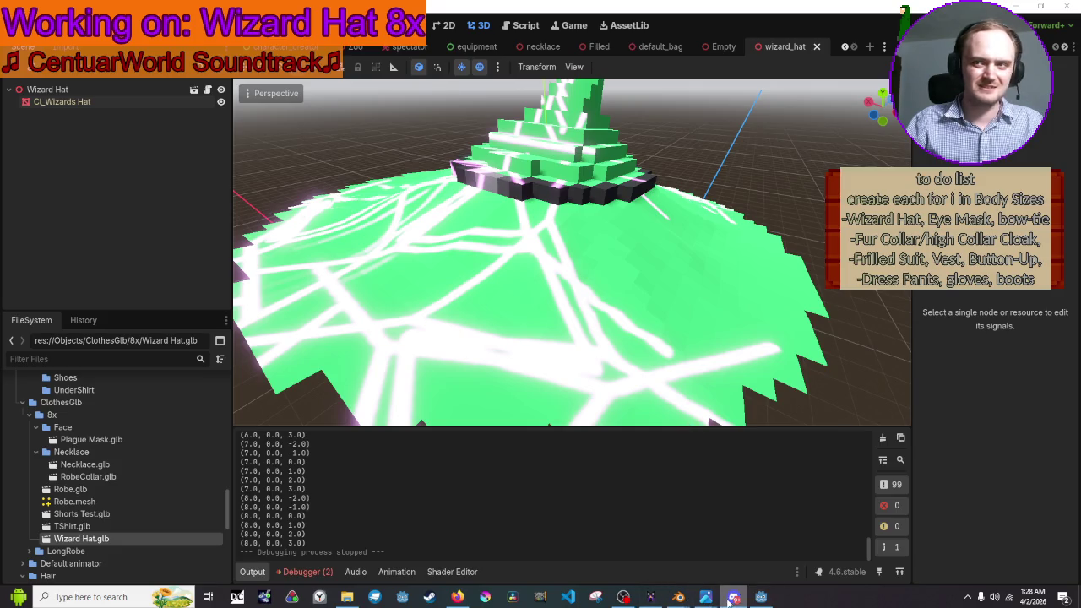
mouse_move(678, 597)
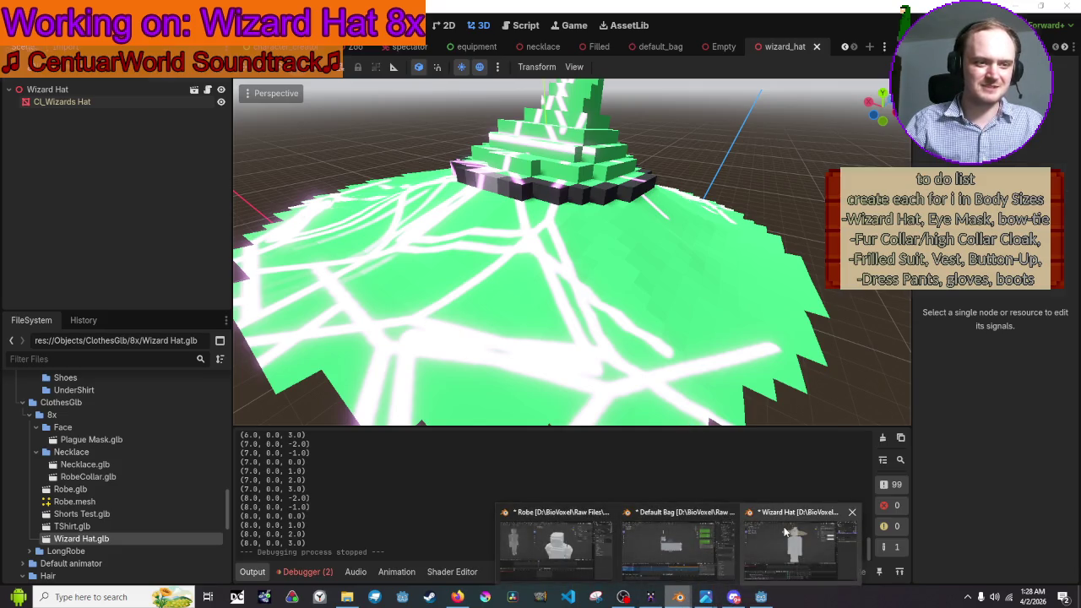
click(678, 553)
drag(613, 204, 506, 208)
- Select the hat top and brim and export them as glTF 2.0 over Wizard Hat.glb
click(510, 208)
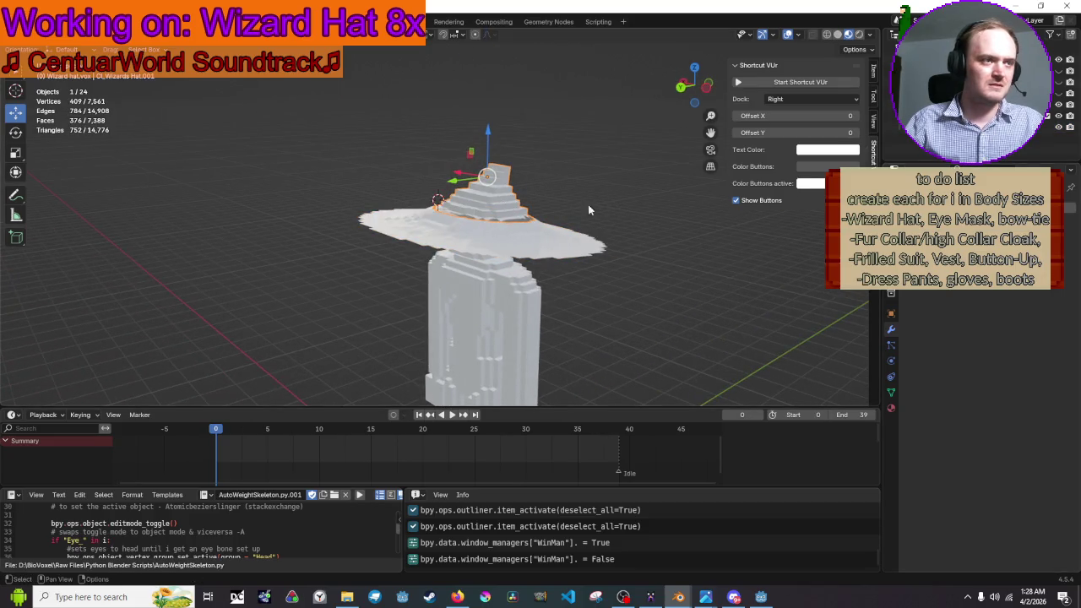
shift+click(541, 232)
mouse_move(62, 192)
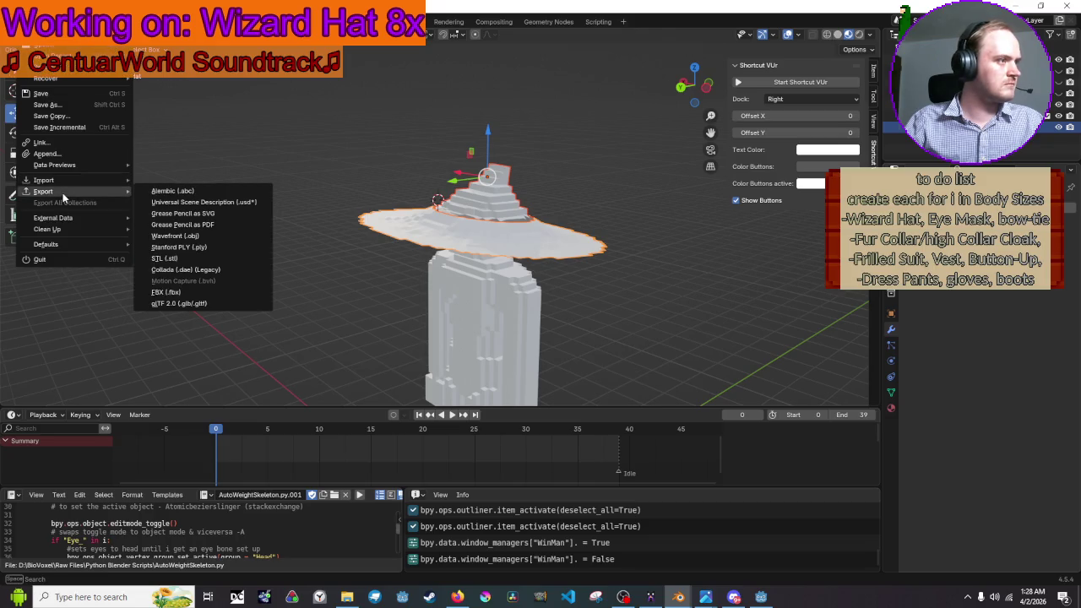
click(200, 305)
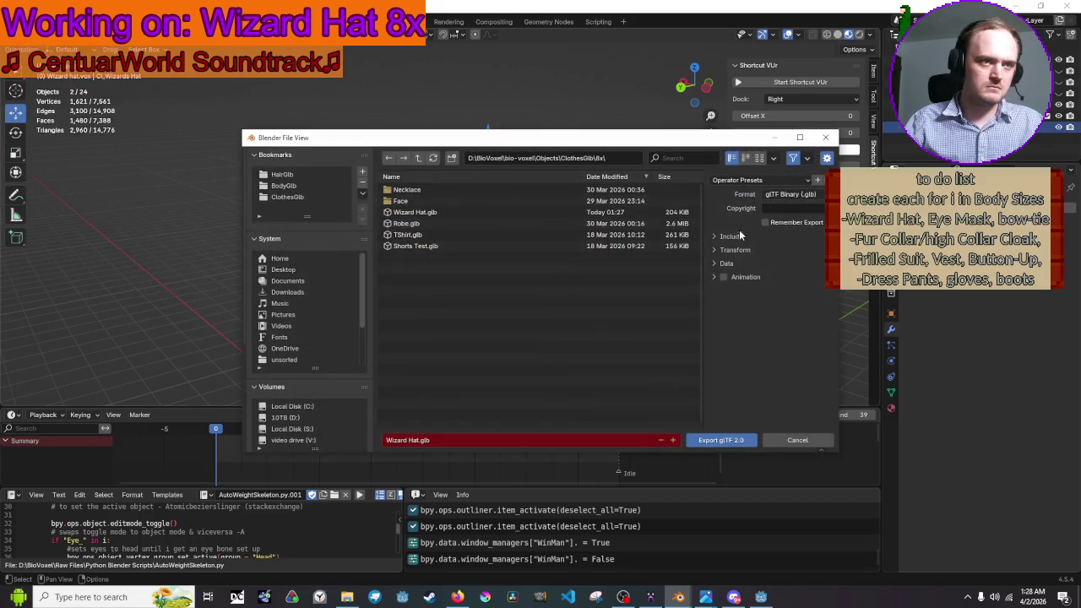
click(720, 440)
key(alt+Tab)
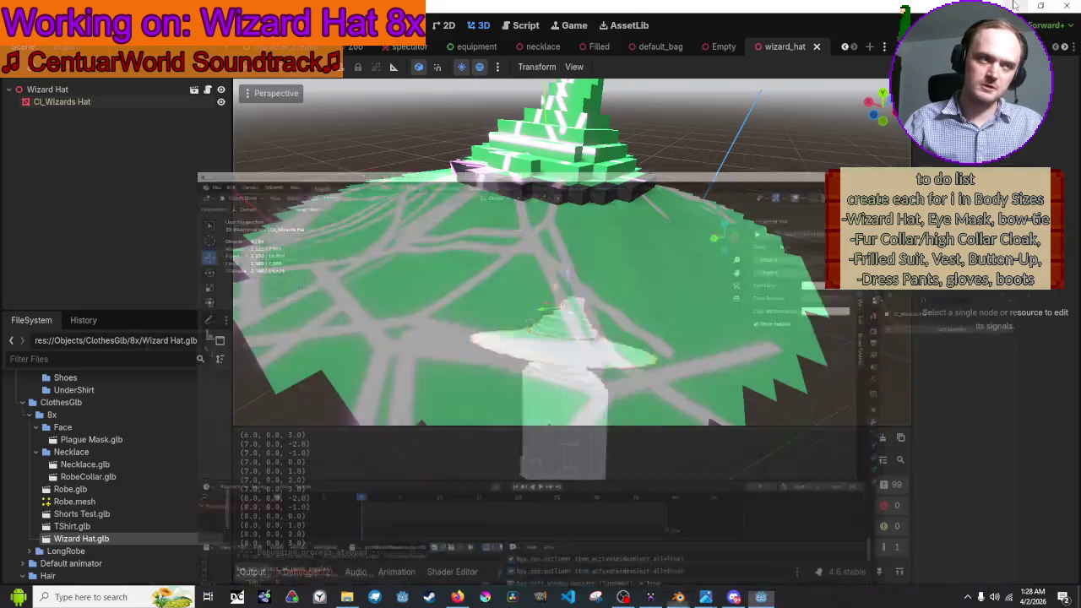
- Preview Wizard Hat.glb's import settings and reimport the model
scroll(678, 206, down, 5)
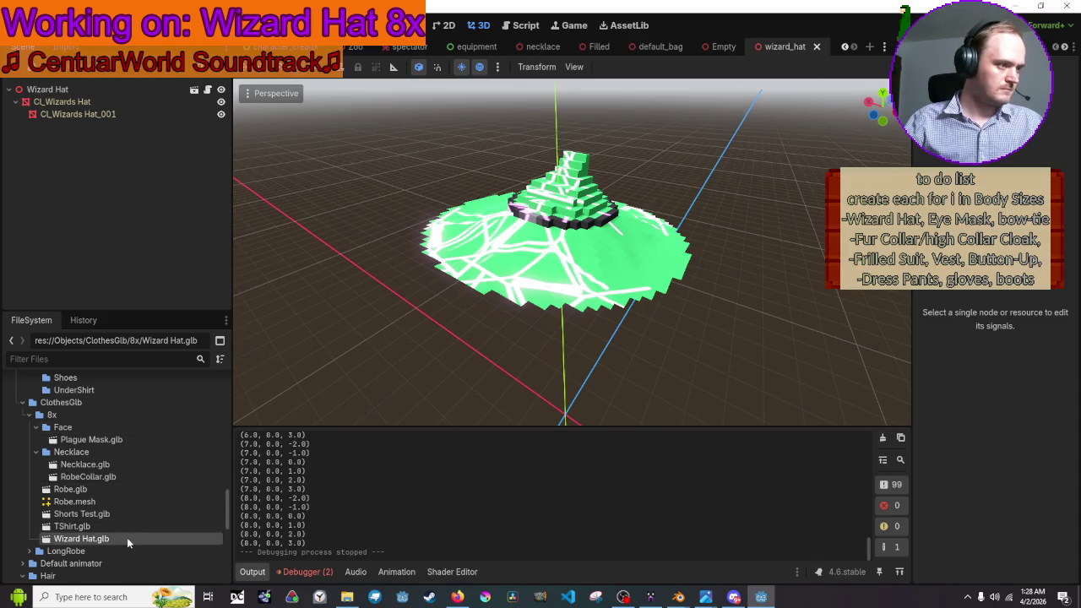
double_click(81, 538)
drag(391, 279, 386, 343)
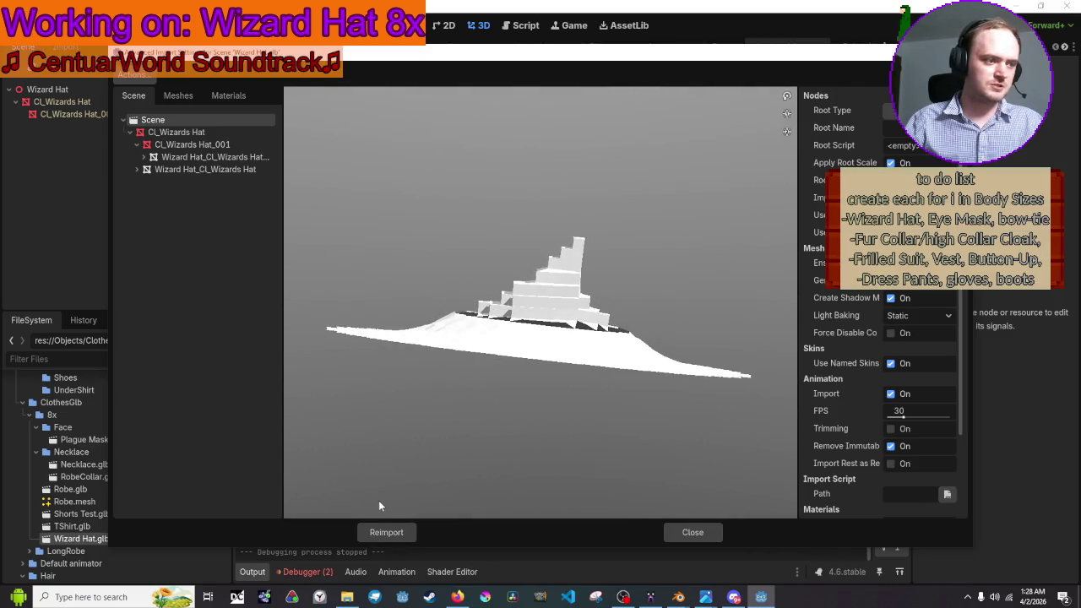
click(385, 529)
- Attempt deleting the inherited hat mesh and root, then instance Wizard Hat.glb as a root child
mouse_move(624, 342)
mouse_down()
mouse_move(612, 291)
mouse_move(612, 344)
mouse_move(605, 279)
mouse_up()
click(603, 276)
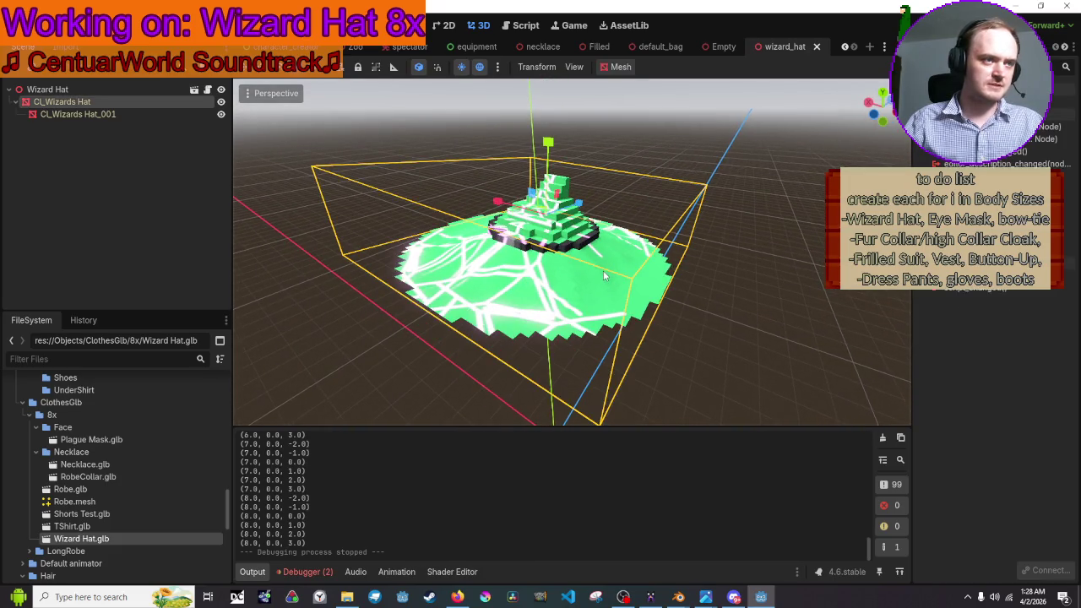
scroll(603, 270, up, 3)
scroll(576, 239, down, 3)
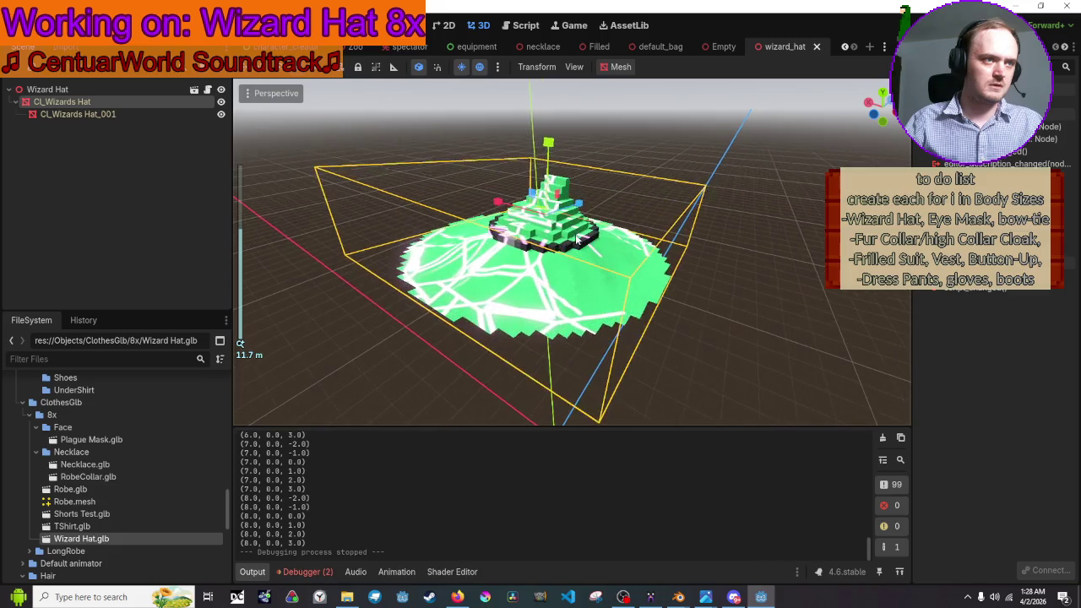
key(Delete)
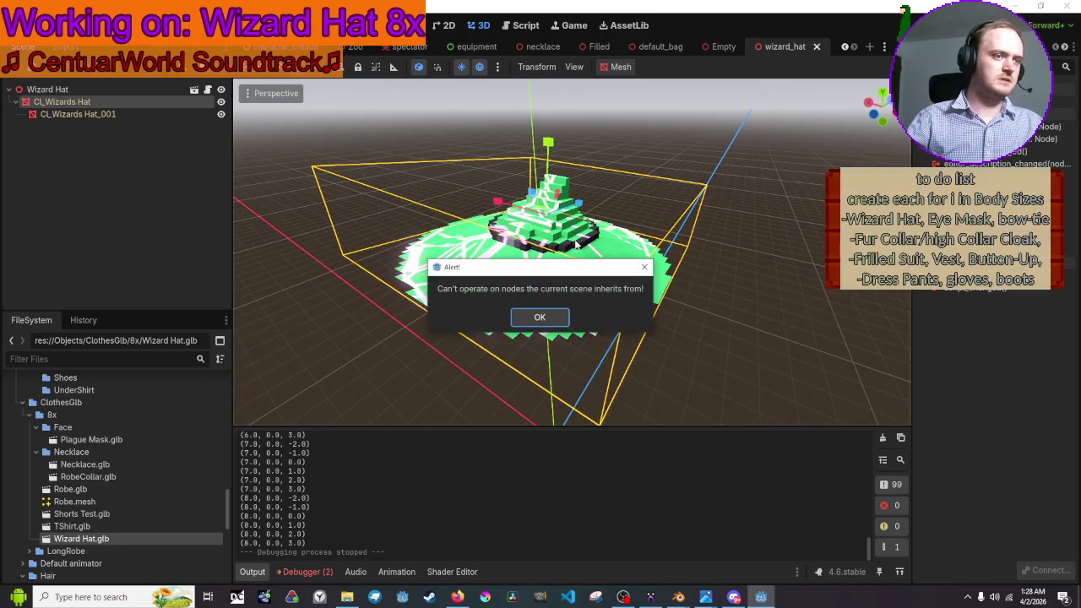
click(553, 319)
click(80, 89)
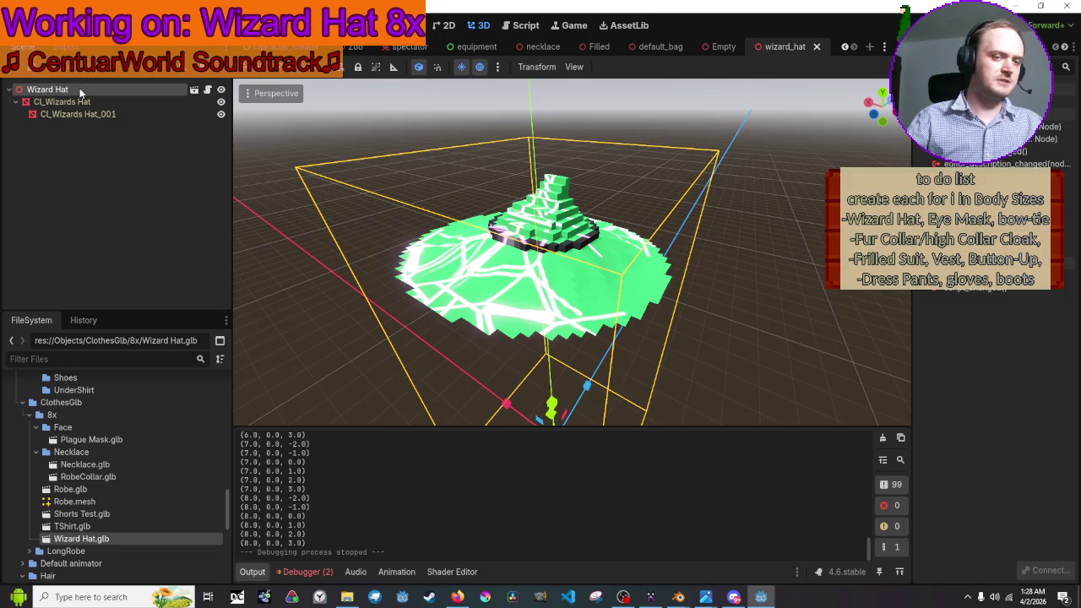
key(Delete)
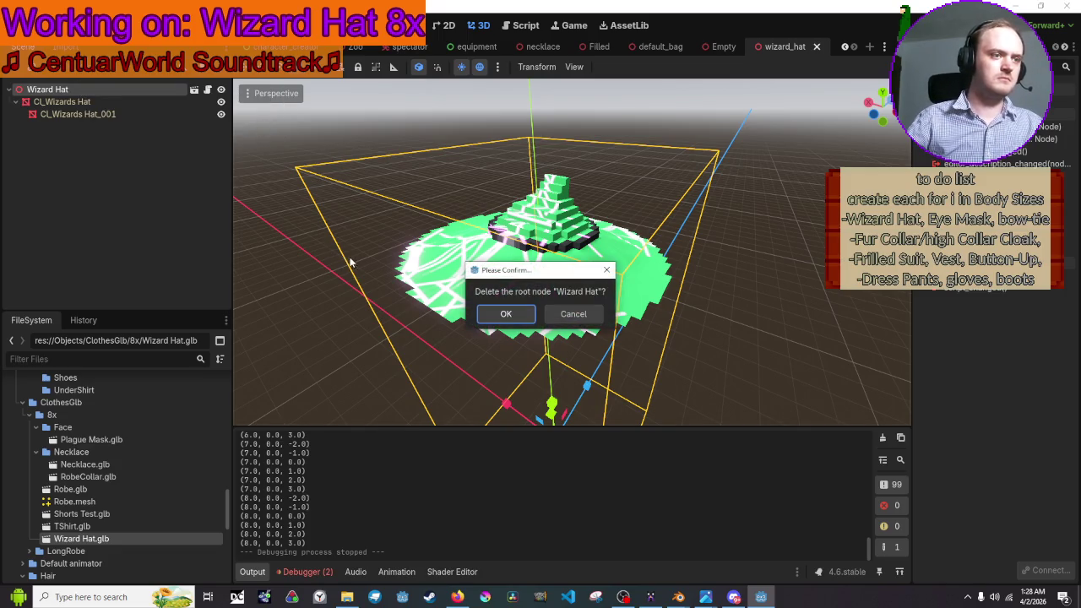
click(571, 314)
drag(165, 539, 81, 88)
click(82, 102)
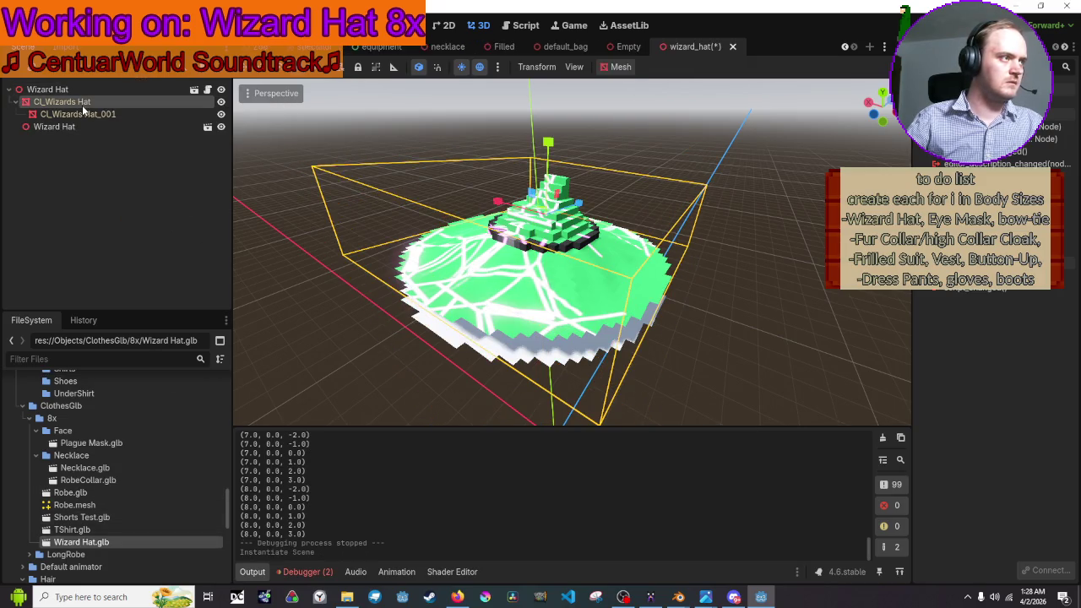
- Open the new Wizard Hat instance as a New Inherited scene from Wizard Hat.glb
click(90, 126)
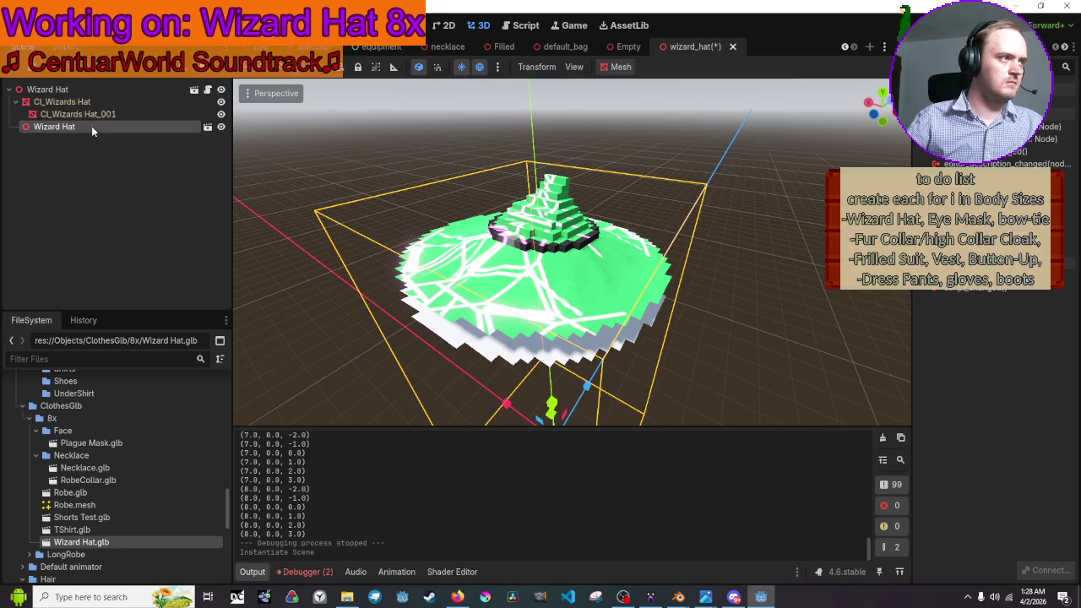
click(207, 127)
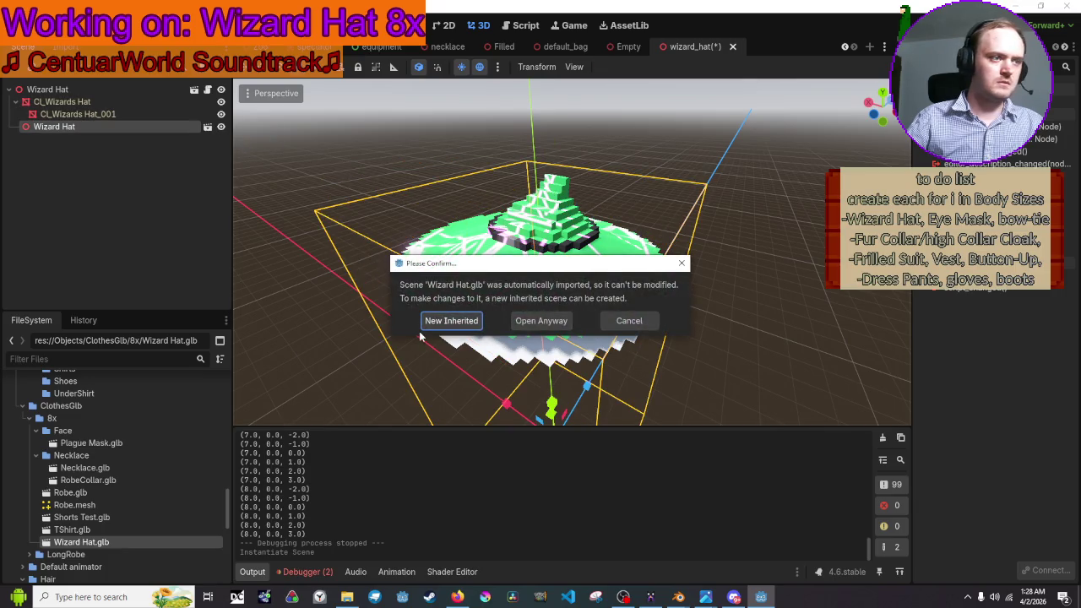
click(478, 326)
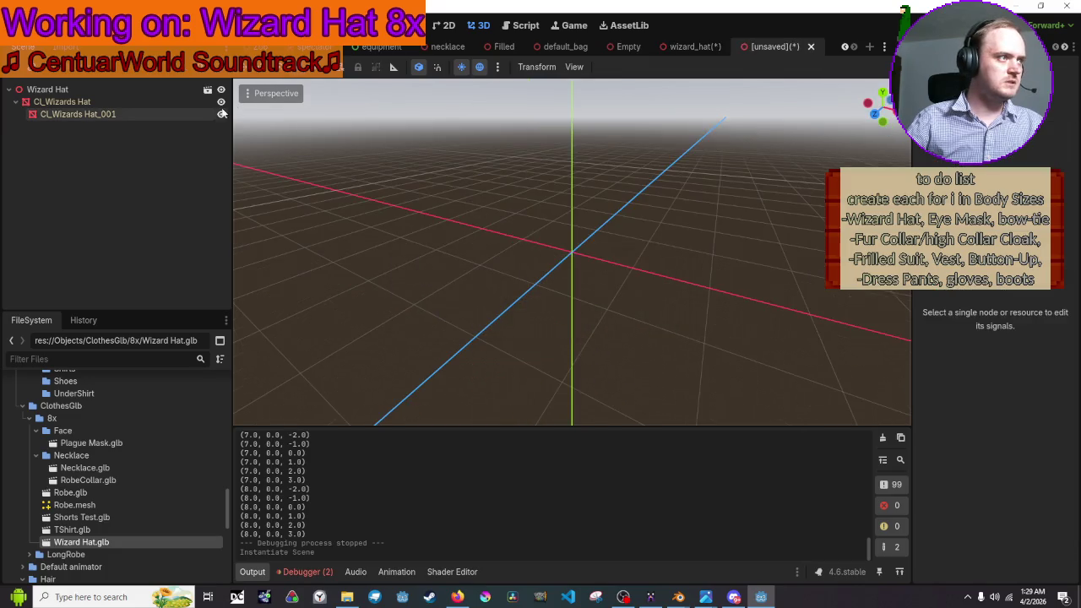
- Select CL_Wizards Hat_001, check its node options, and orbit to view the white hat
click(176, 116)
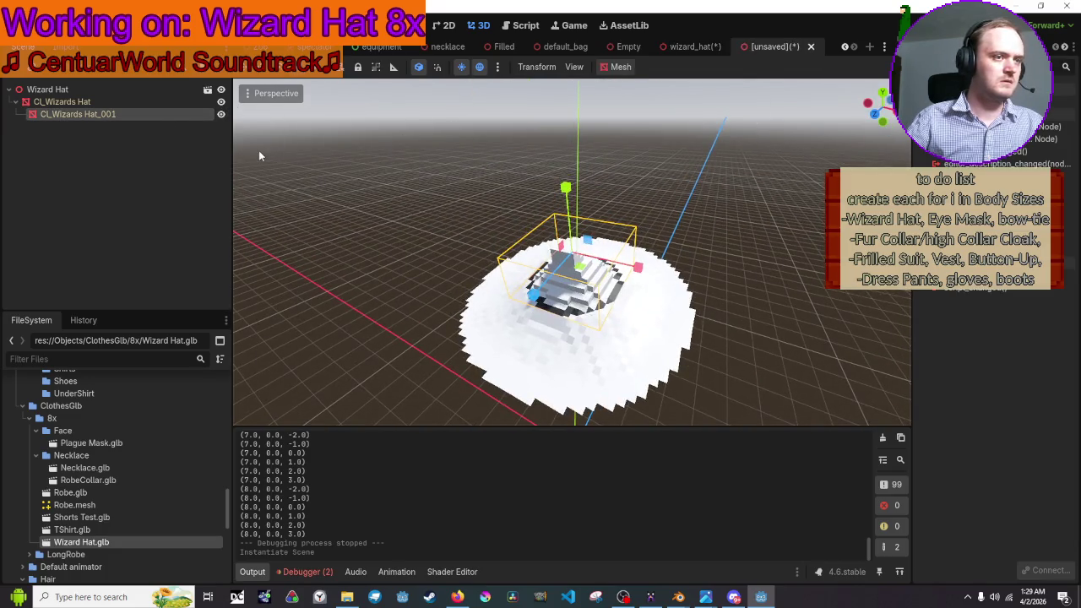
right_click(153, 117)
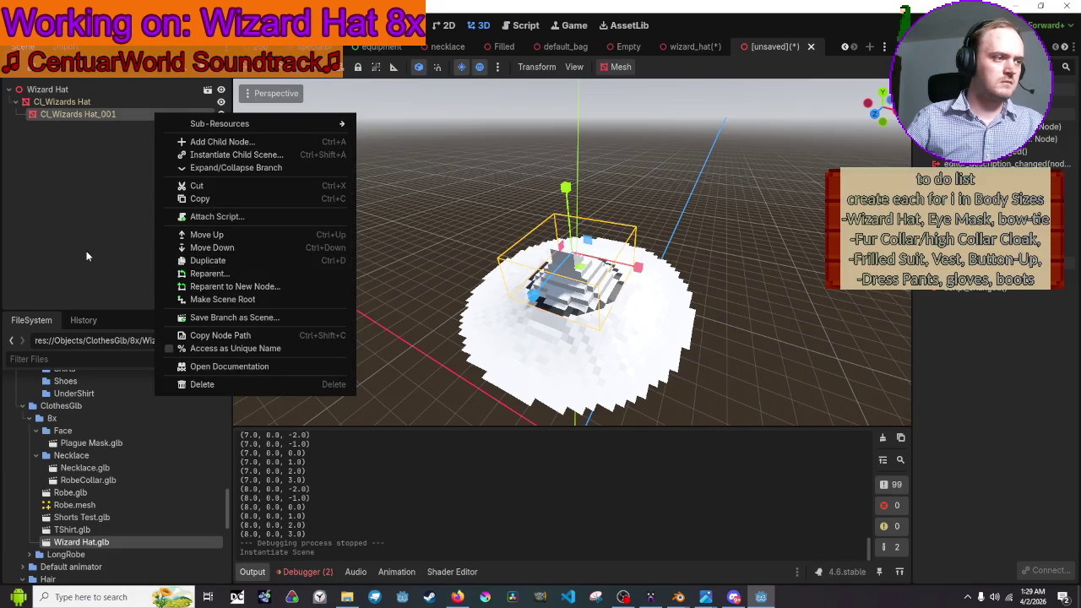
click(74, 161)
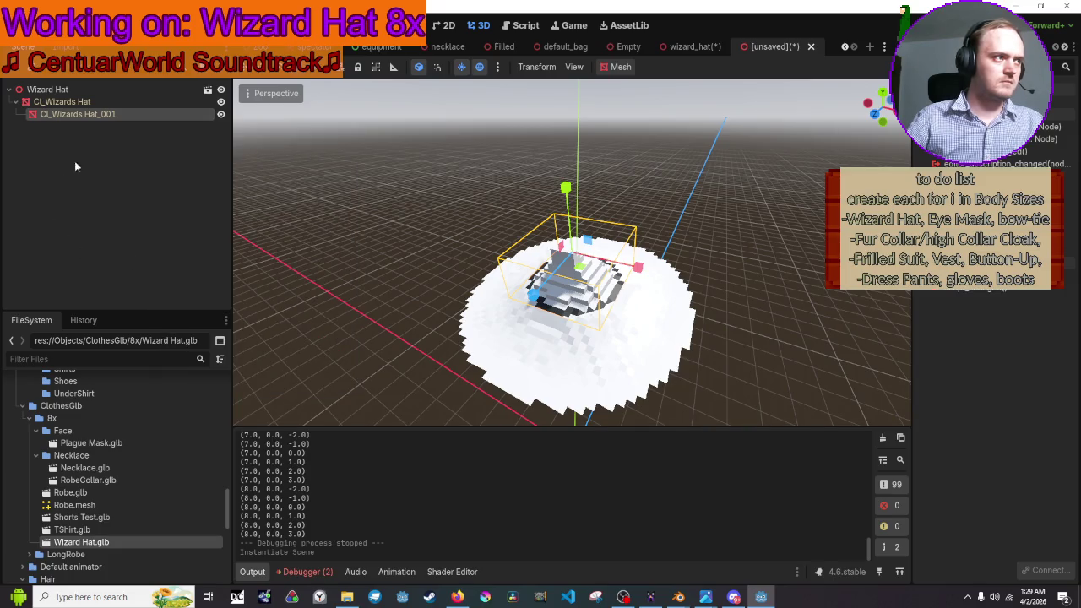
right_click(119, 112)
click(92, 115)
right_click(92, 116)
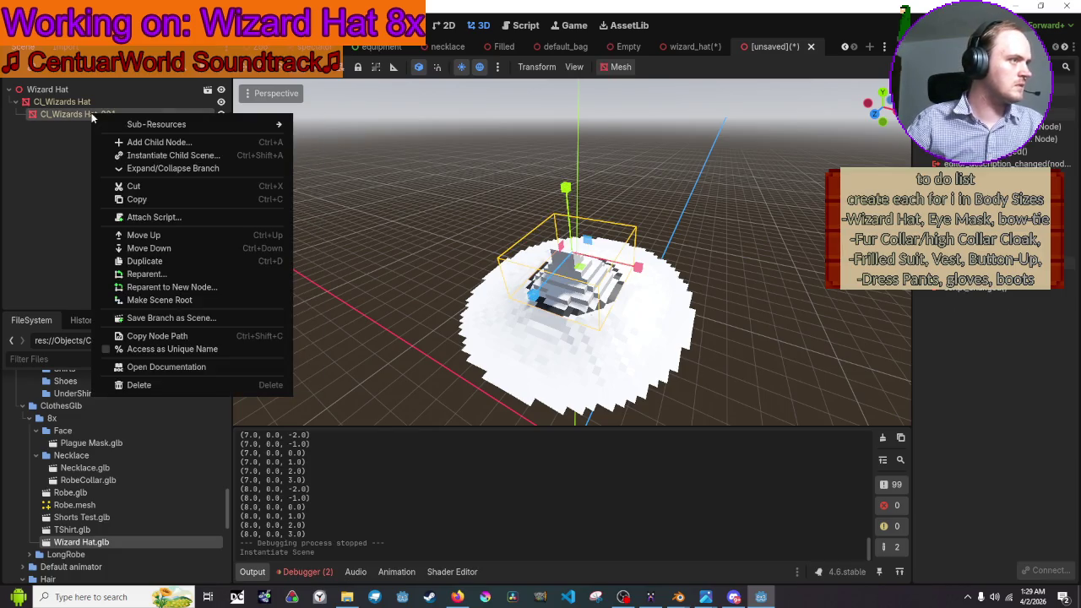
click(75, 237)
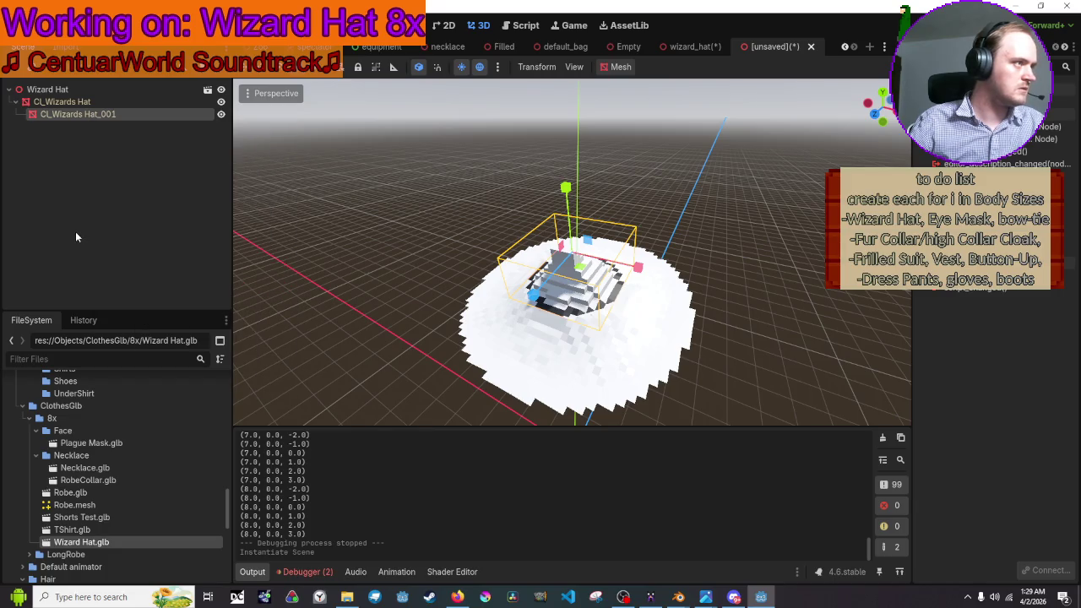
drag(645, 319, 403, 213)
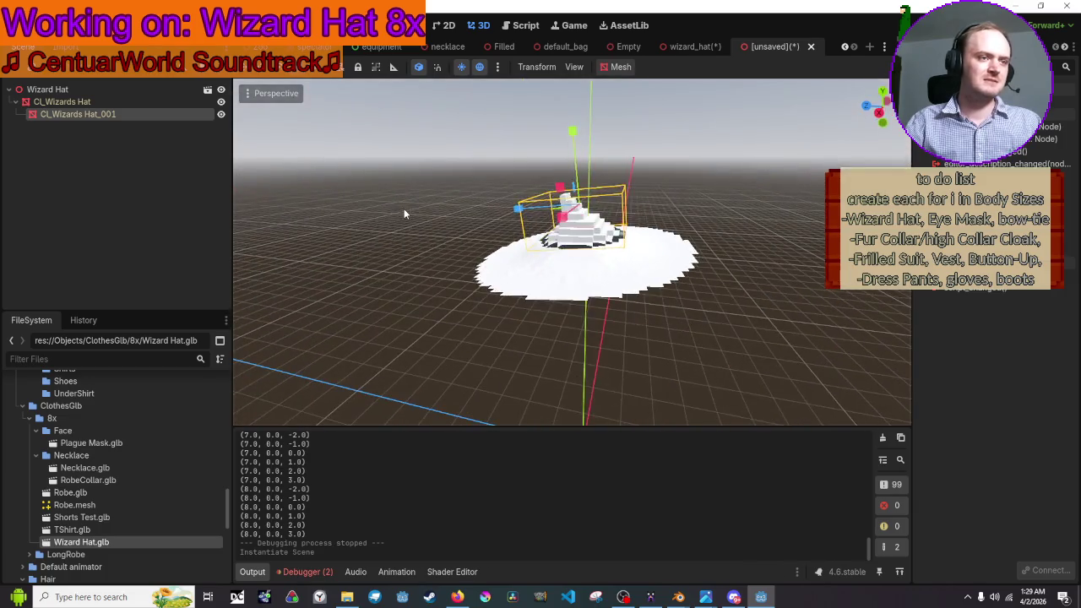
click(403, 213)
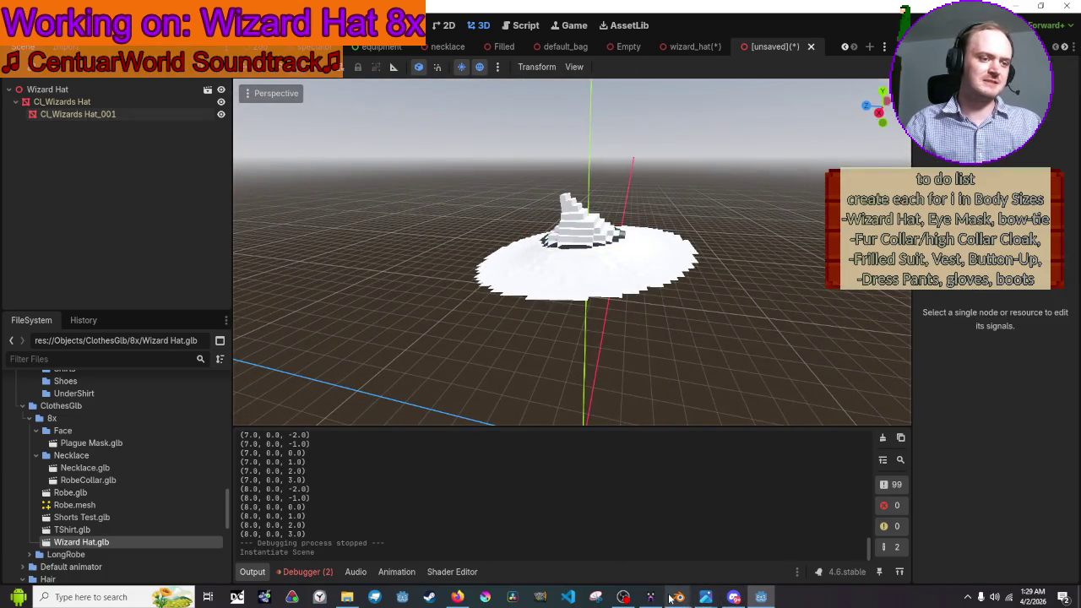
- Rename the hat's top piece to CL_Wizard_top and save Wizard Hat.blend
mouse_move(679, 597)
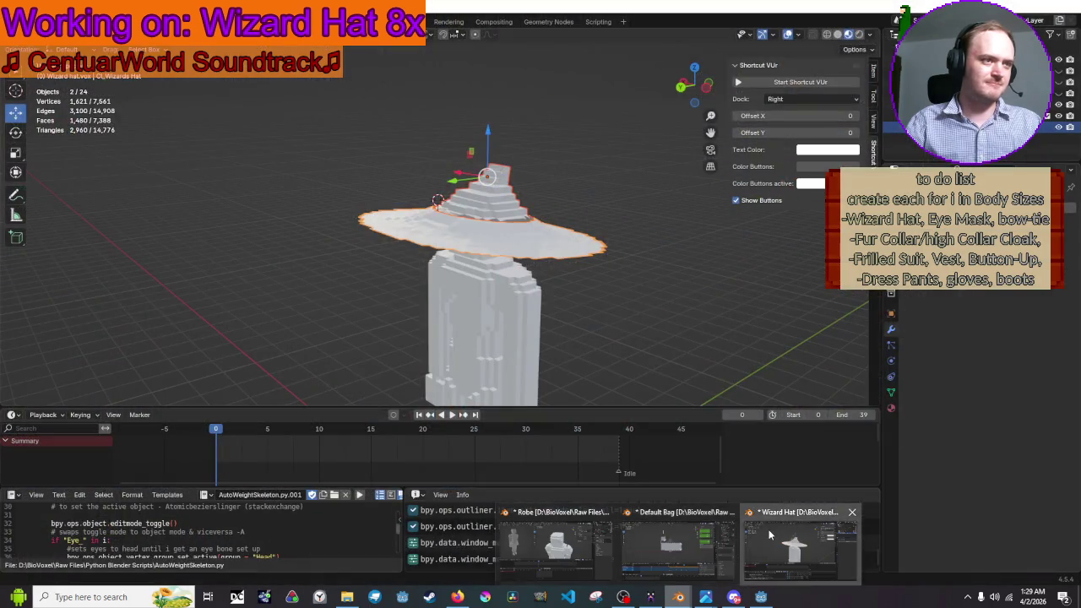
click(772, 549)
click(529, 176)
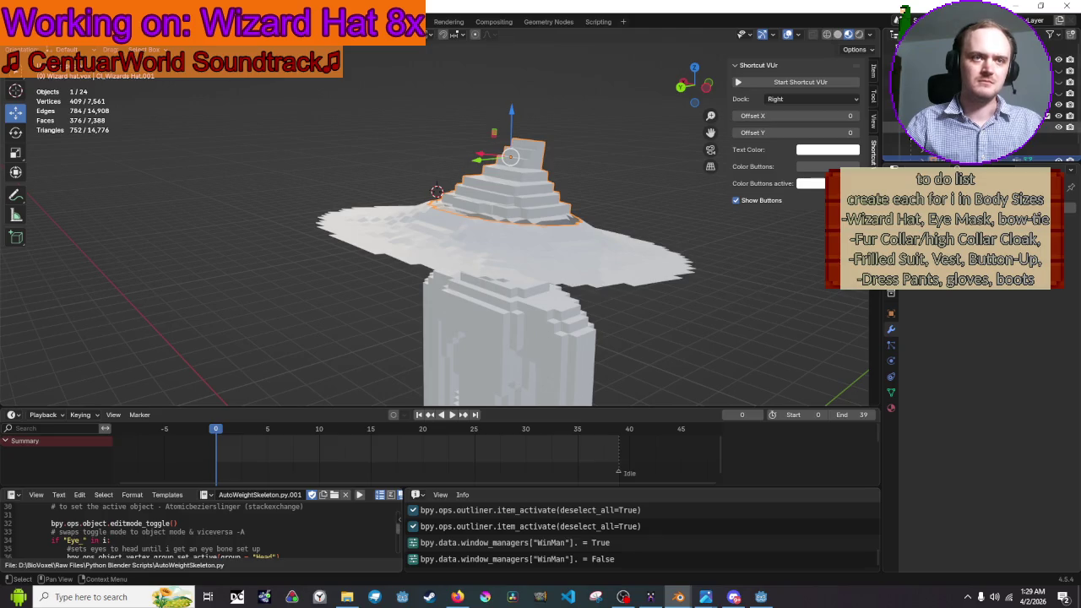
double_click(962, 148)
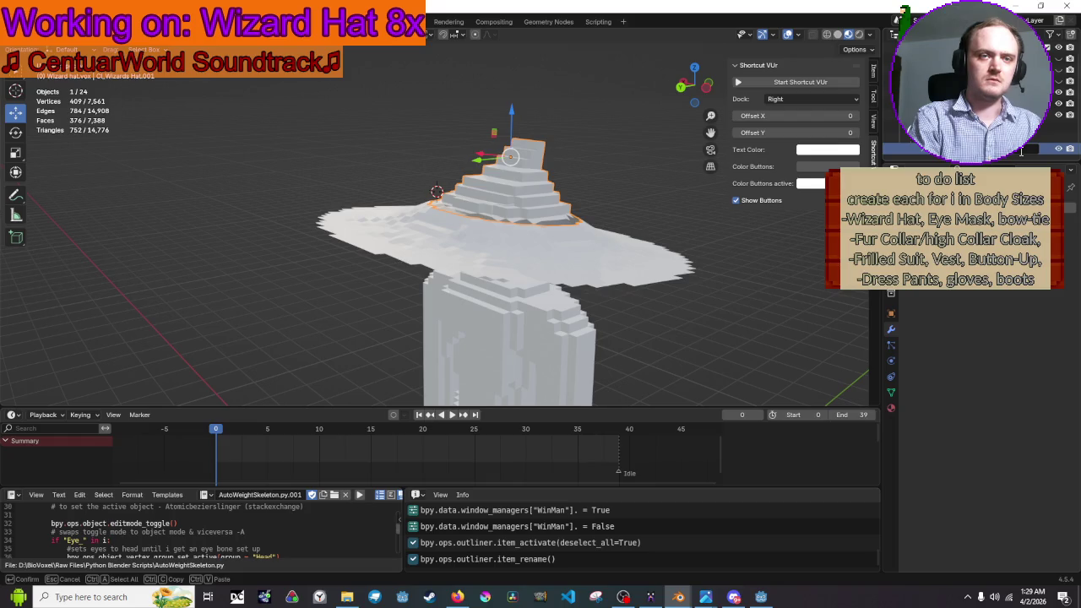
key(Return)
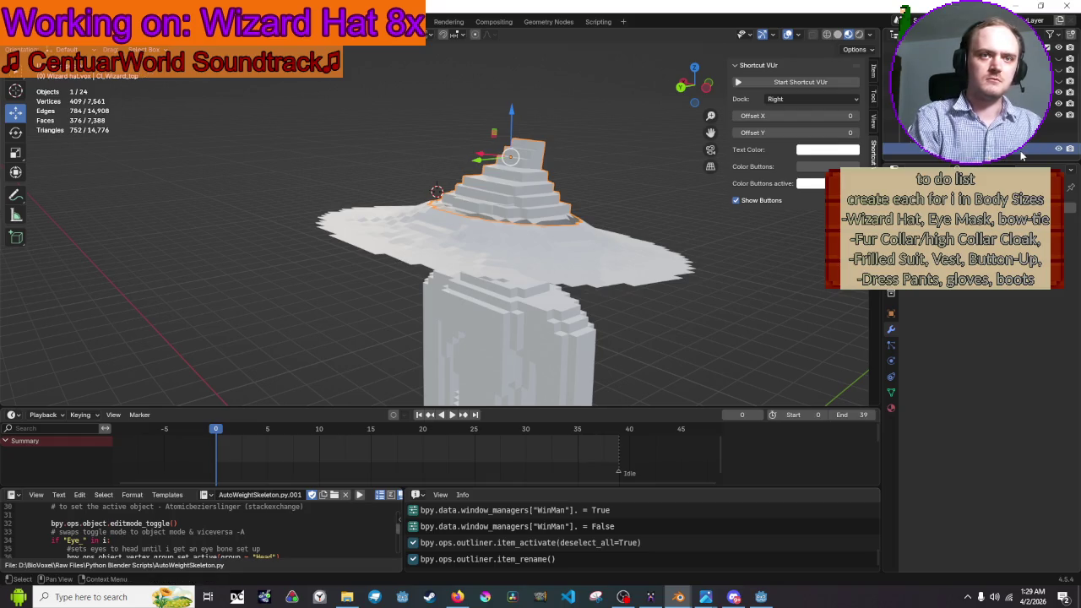
key(ctrl+s)
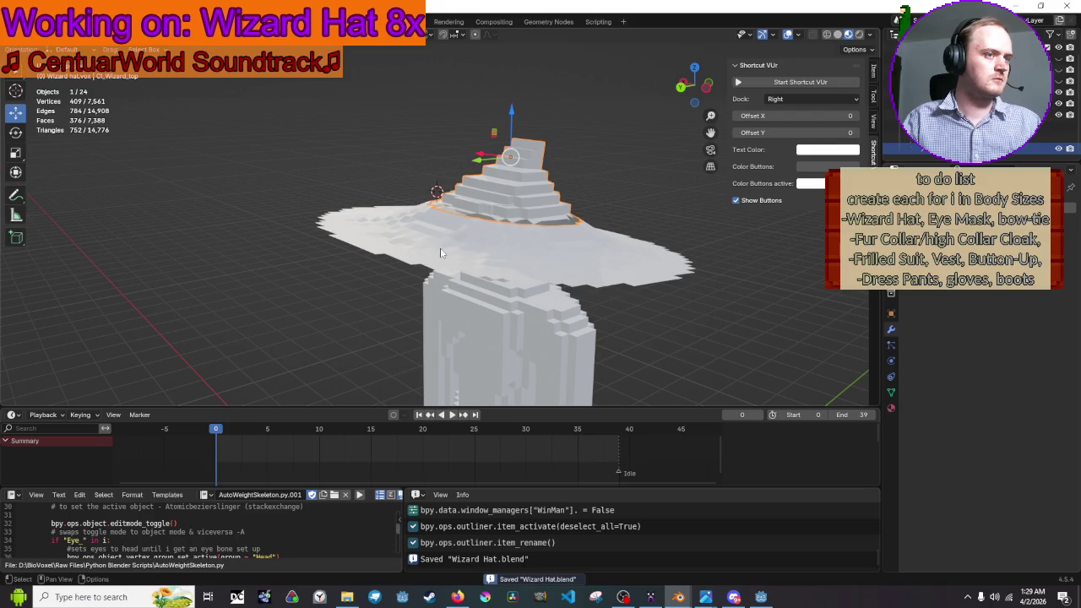
- Export the crown and brim as glTF 2.0, overwriting Wizard Hat.glb
shift+click(517, 235)
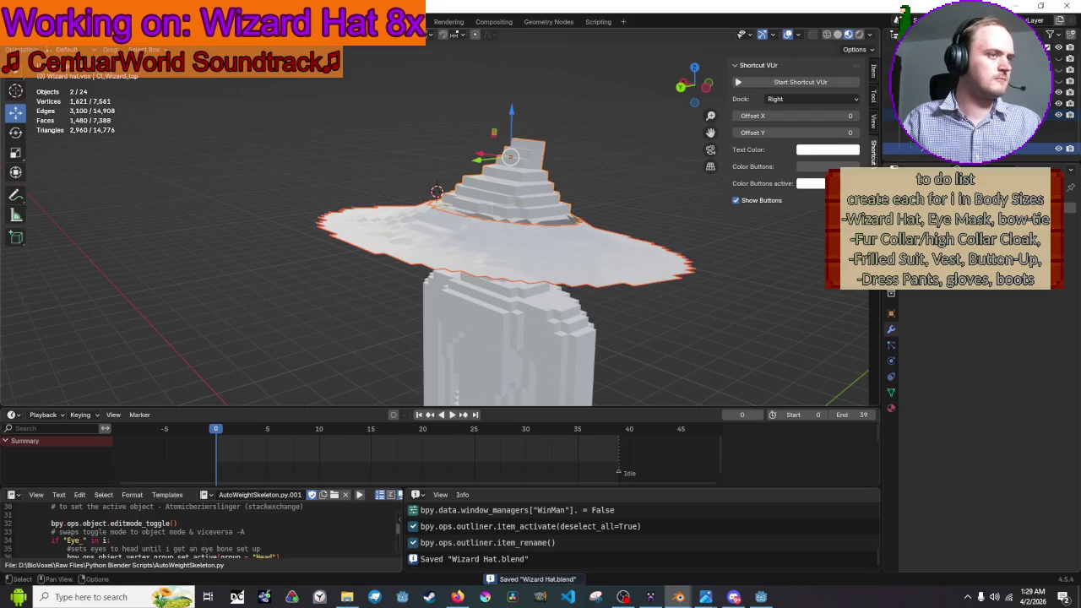
click(25, 21)
mouse_move(81, 193)
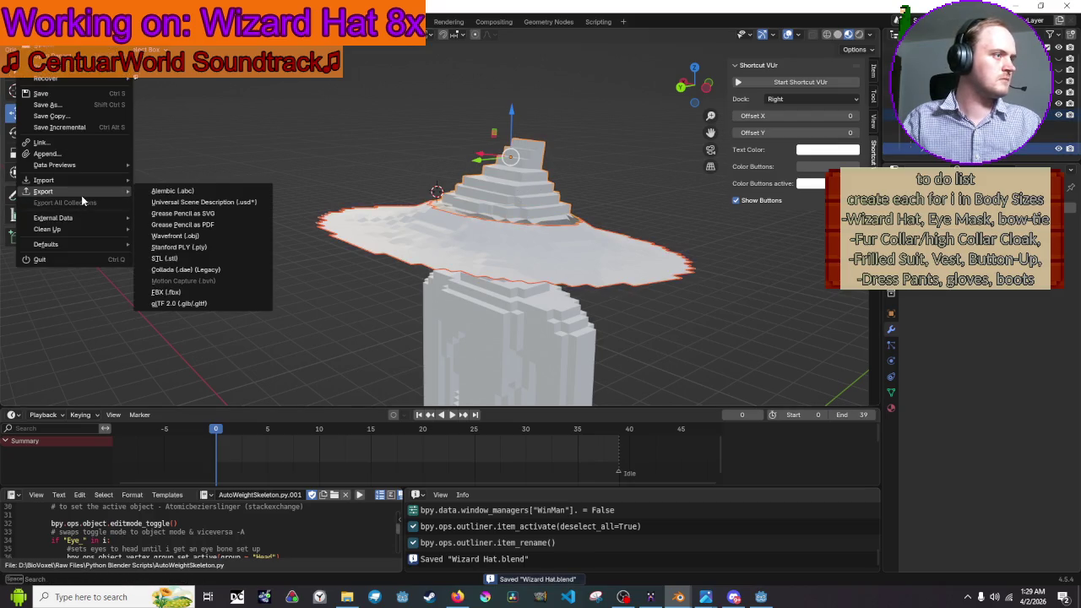
click(194, 300)
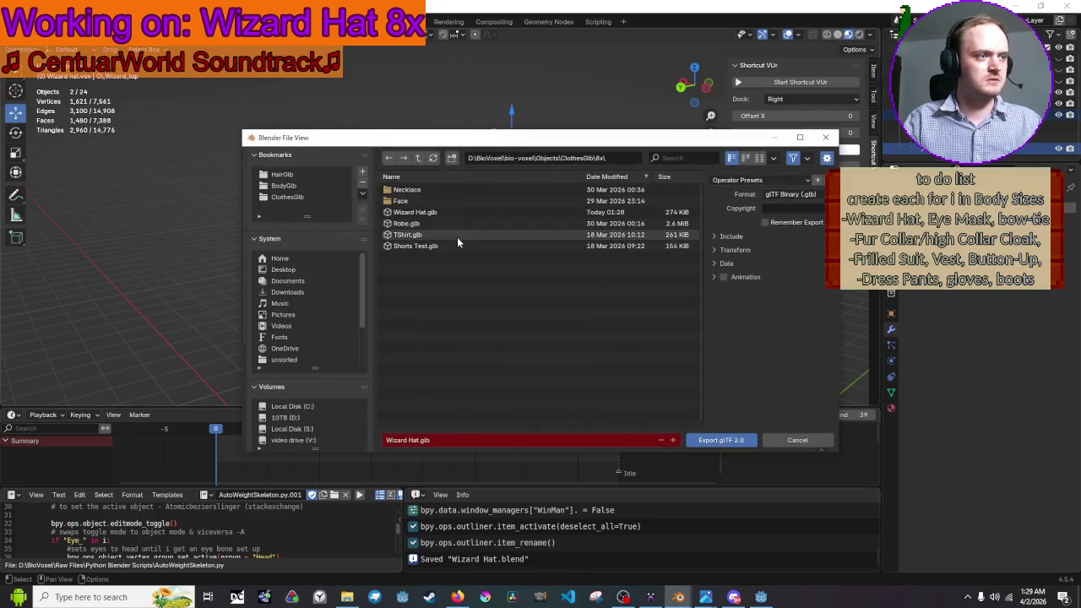
click(467, 213)
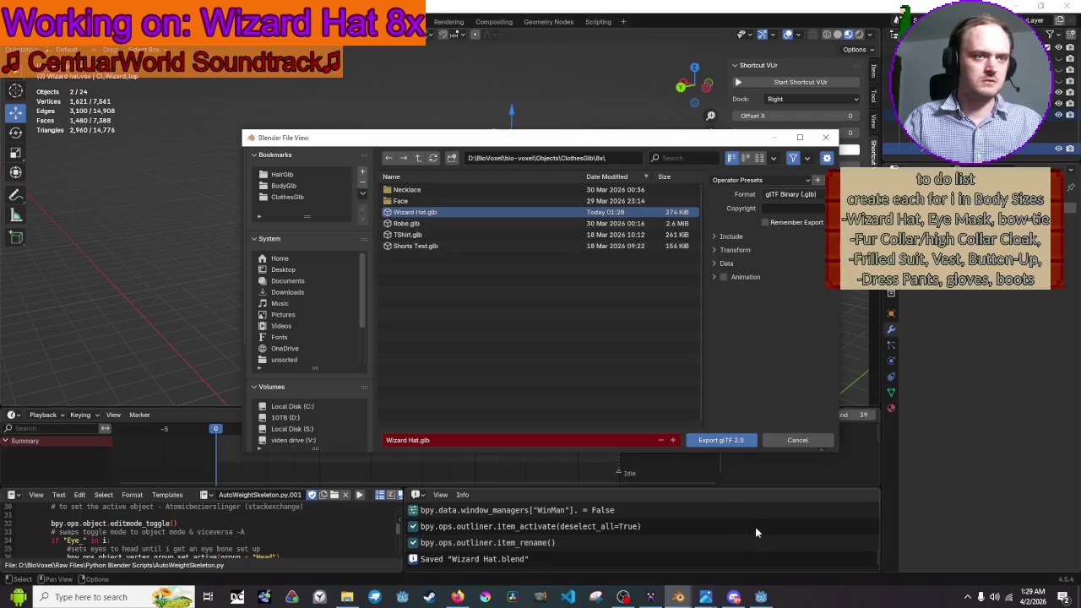
click(722, 440)
click(763, 268)
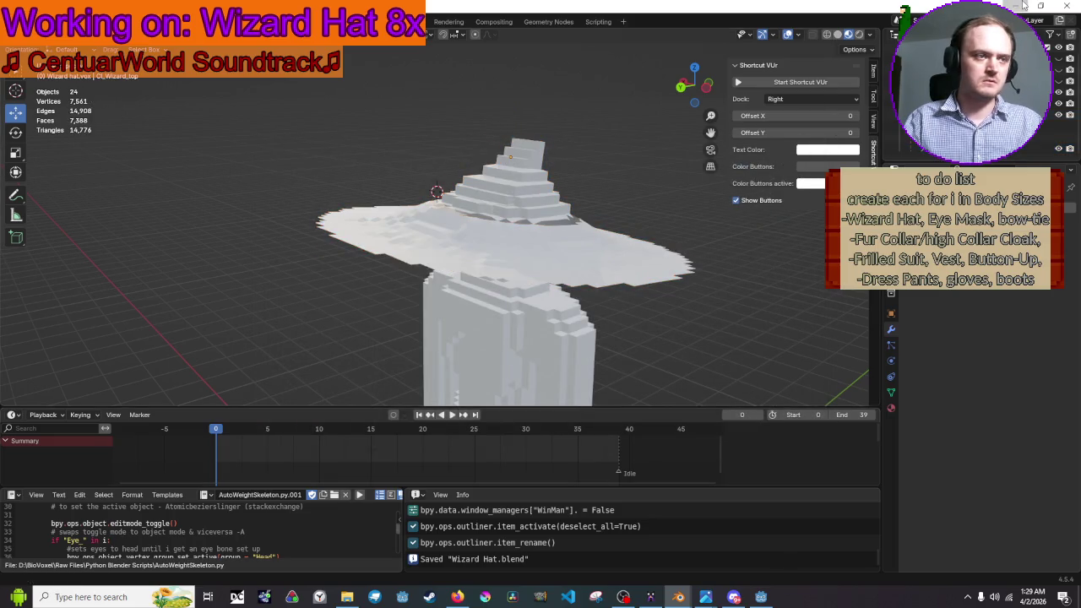
- Inspect the reimported hat in Godot, select the Wizard Hat root node and start saving it
click(1023, 5)
mouse_move(657, 245)
mouse_down()
mouse_move(467, 213)
mouse_move(367, 216)
mouse_move(416, 187)
mouse_move(515, 239)
mouse_up()
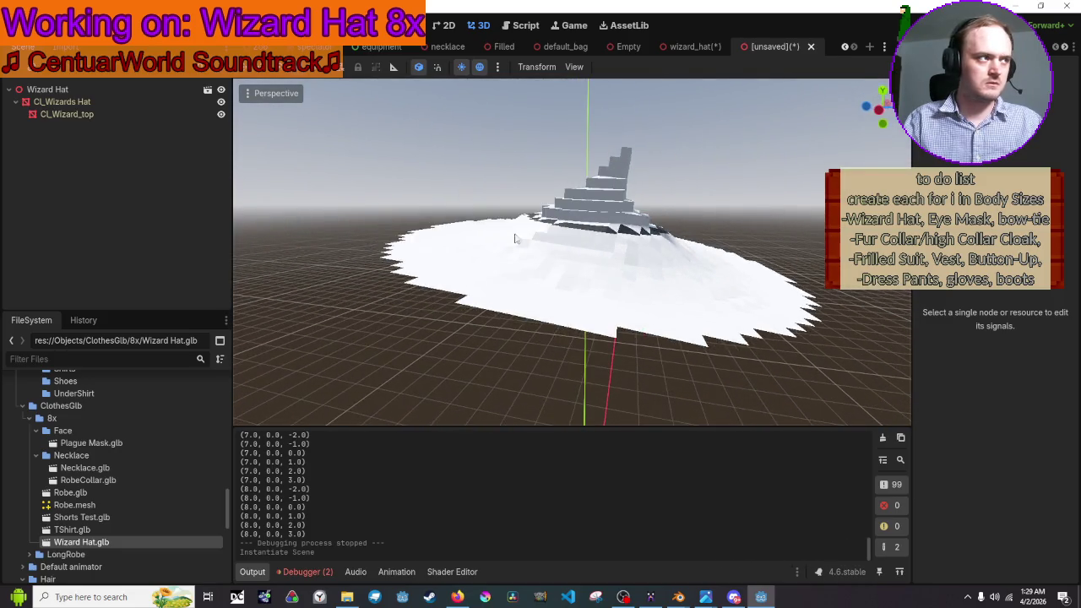
click(554, 264)
mouse_move(573, 368)
mouse_down()
mouse_move(594, 381)
mouse_move(589, 348)
mouse_move(629, 345)
mouse_move(671, 368)
mouse_up()
scroll(694, 366, down, 5)
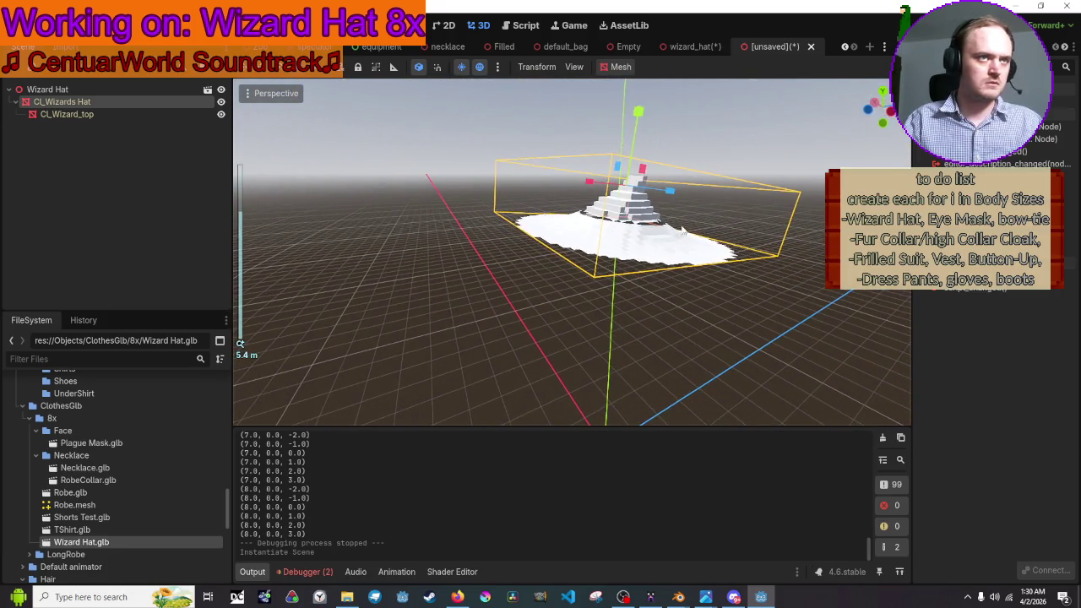
click(47, 89)
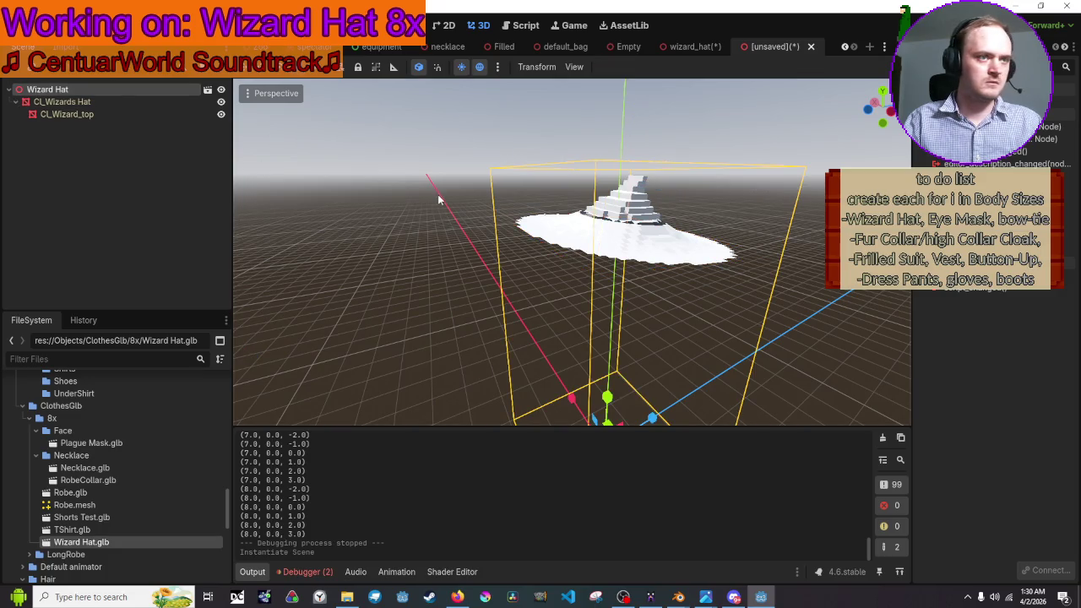
key(ctrl+s)
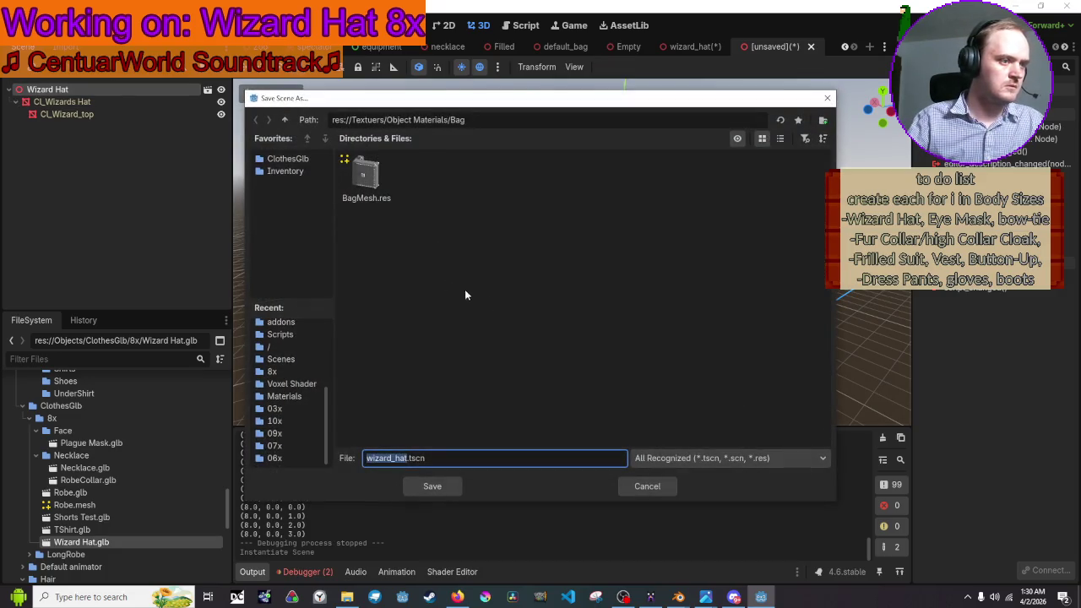
- Browse to res://Objects/Clothes/08x/Hats and try saving as wizard_hat.tscn, which is refused
click(294, 161)
click(285, 120)
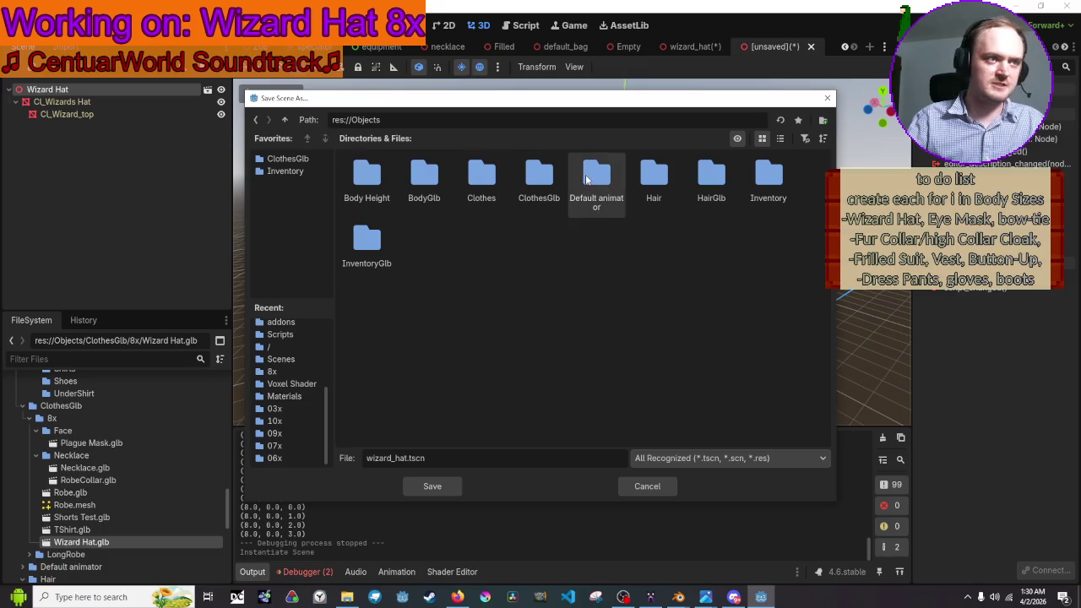
double_click(498, 180)
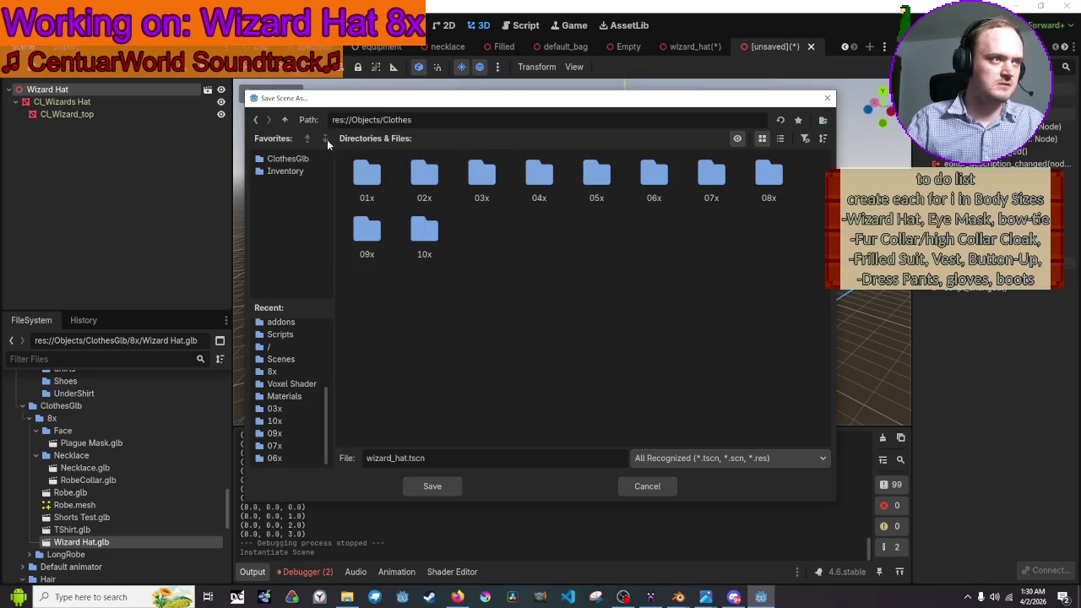
click(797, 120)
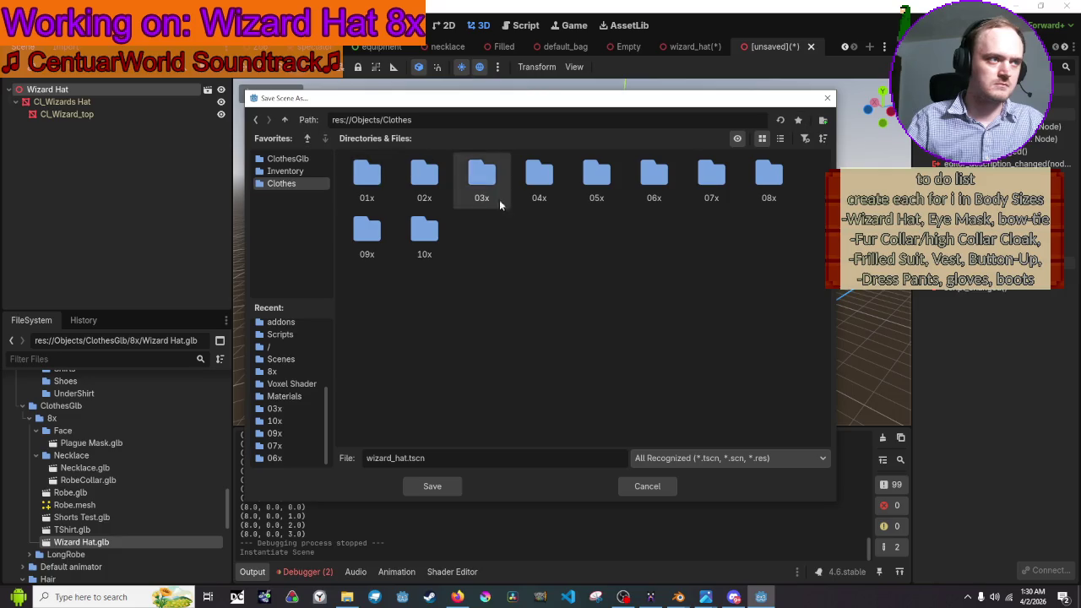
double_click(770, 182)
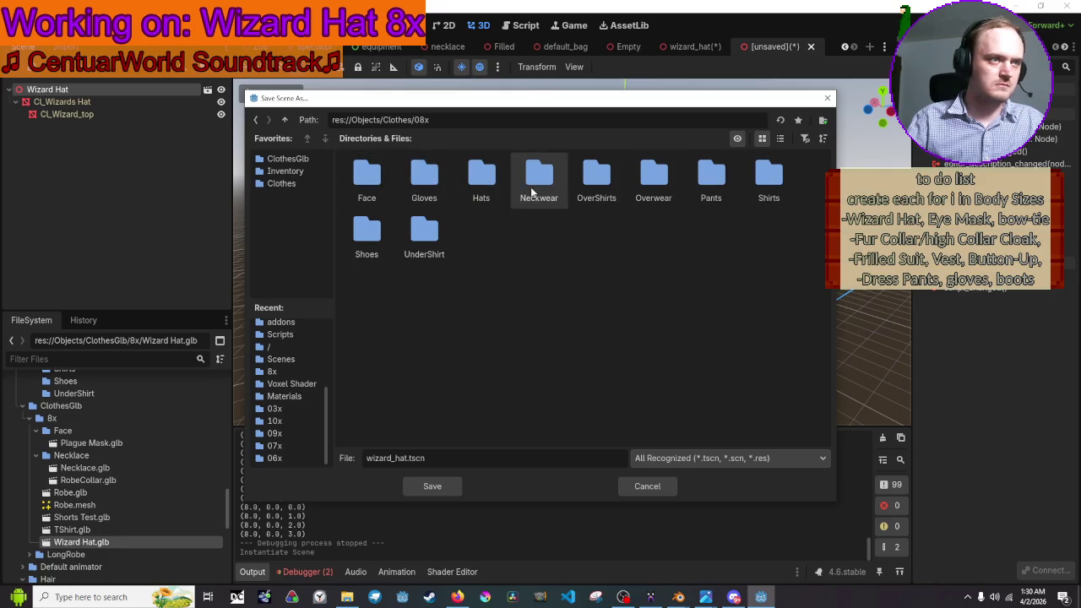
double_click(477, 187)
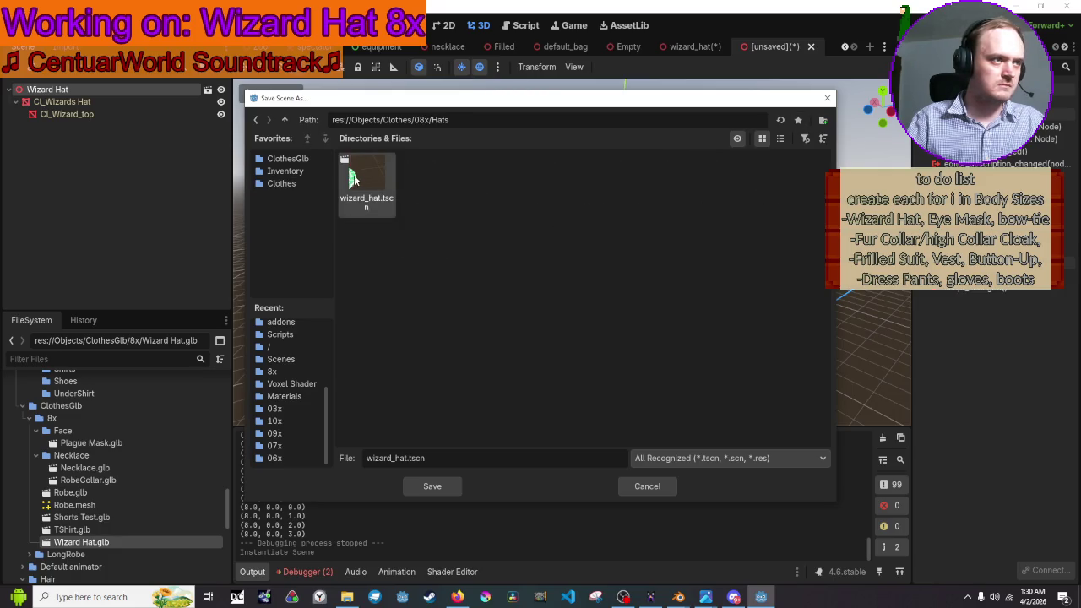
click(433, 486)
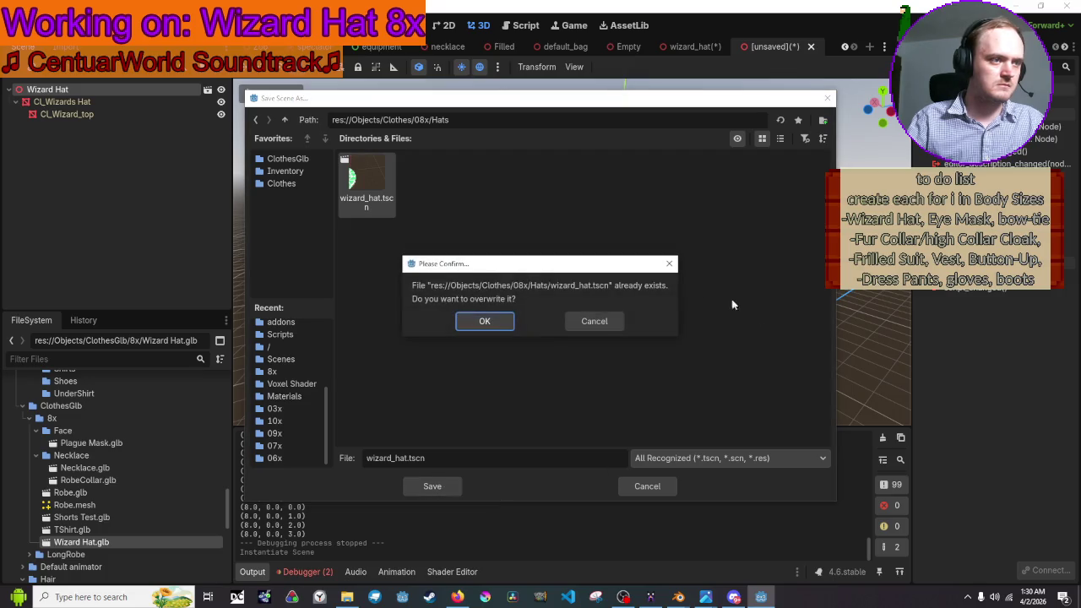
click(475, 327)
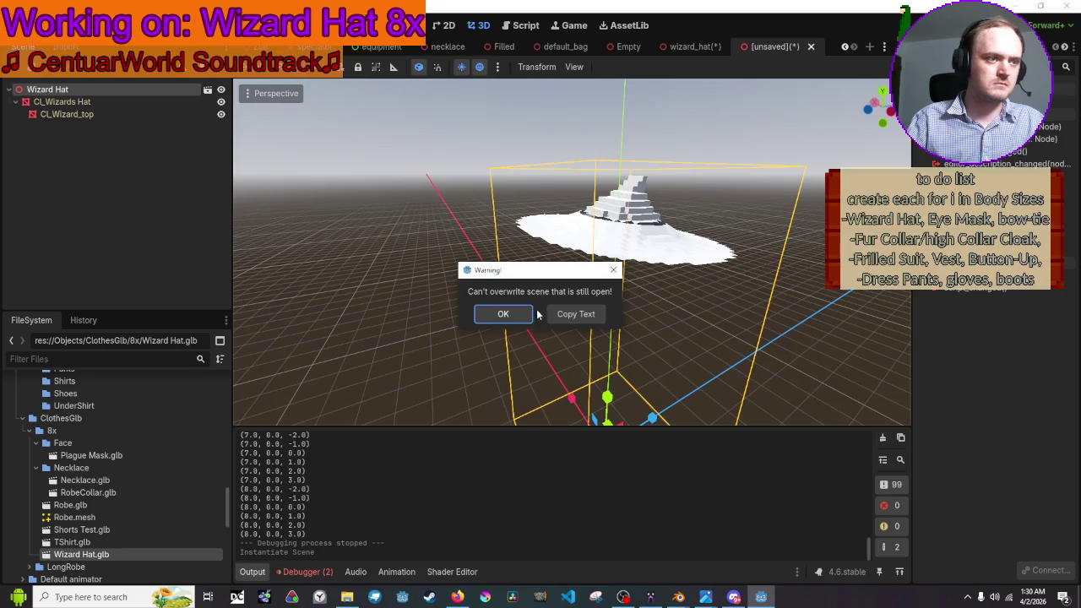
click(503, 314)
- Close the old wizard_hat scene without saving, then save over wizard_hat.tscn
click(713, 51)
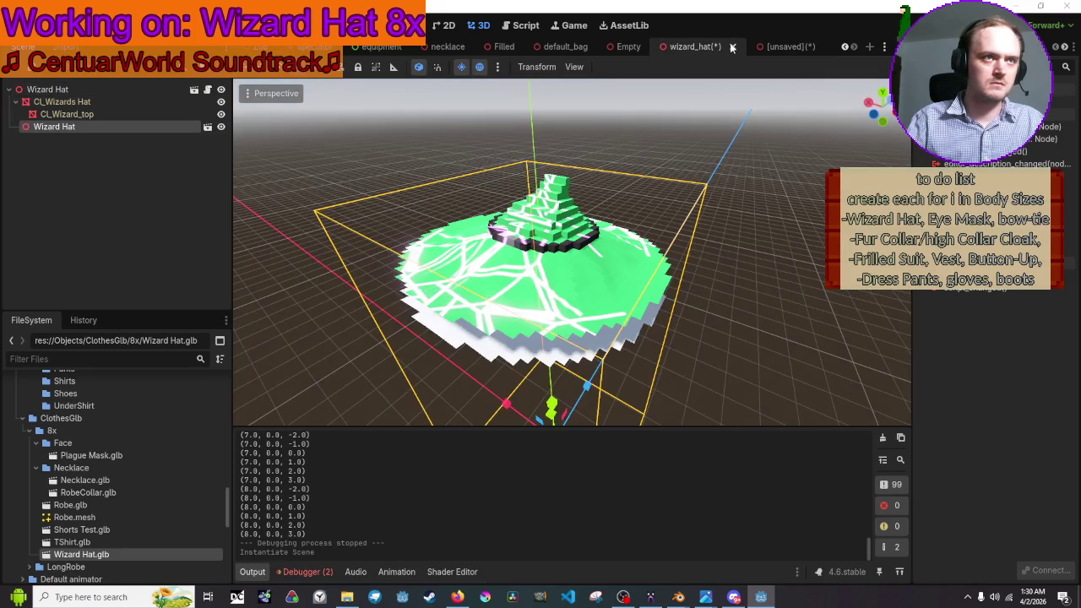
click(732, 47)
click(632, 333)
click(803, 46)
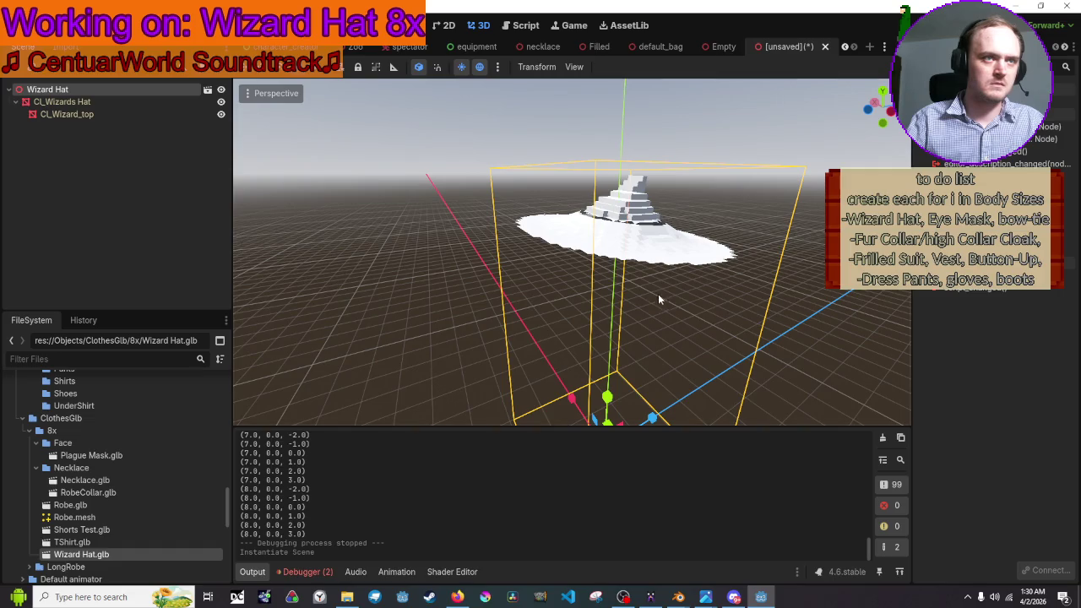
key(ctrl+s)
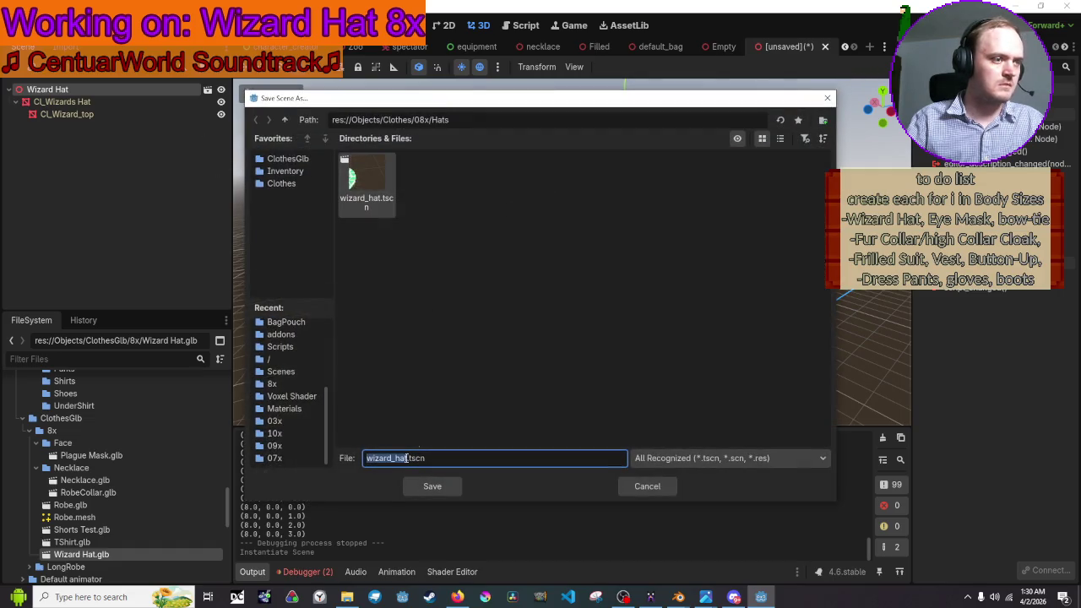
click(422, 485)
click(489, 323)
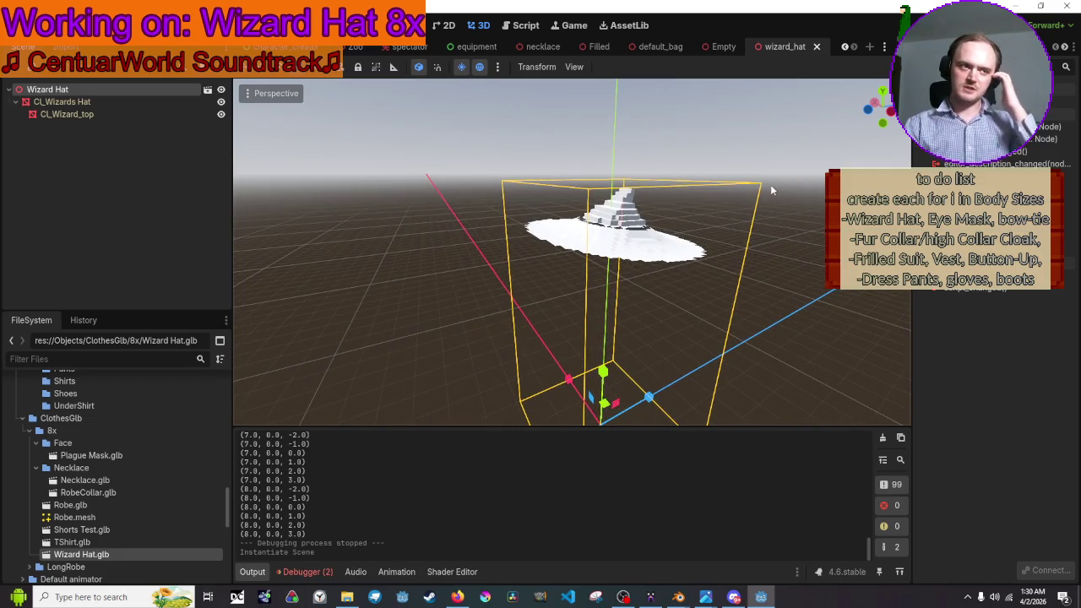
- Run the game, show the wizard hat from the Equipment panel's Hats row, then stop
click(807, 185)
drag(808, 185, 726, 226)
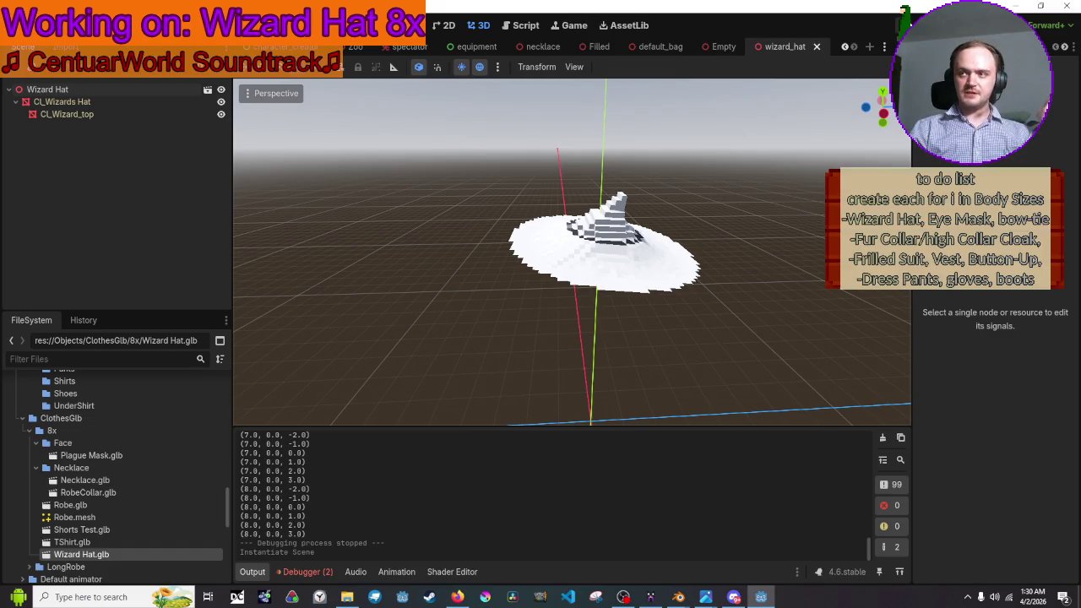
key(F5)
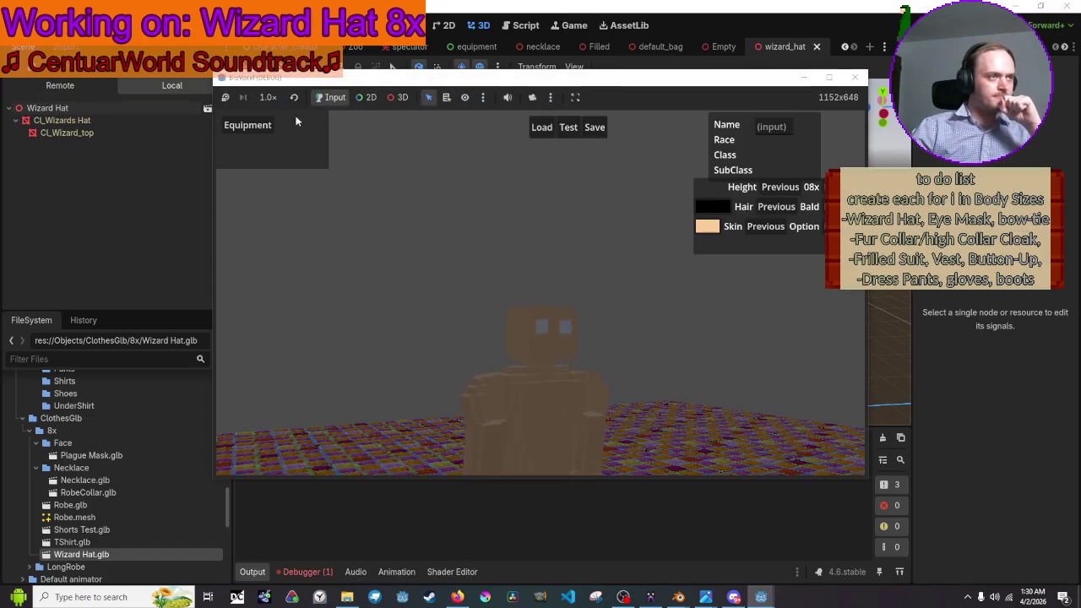
click(272, 125)
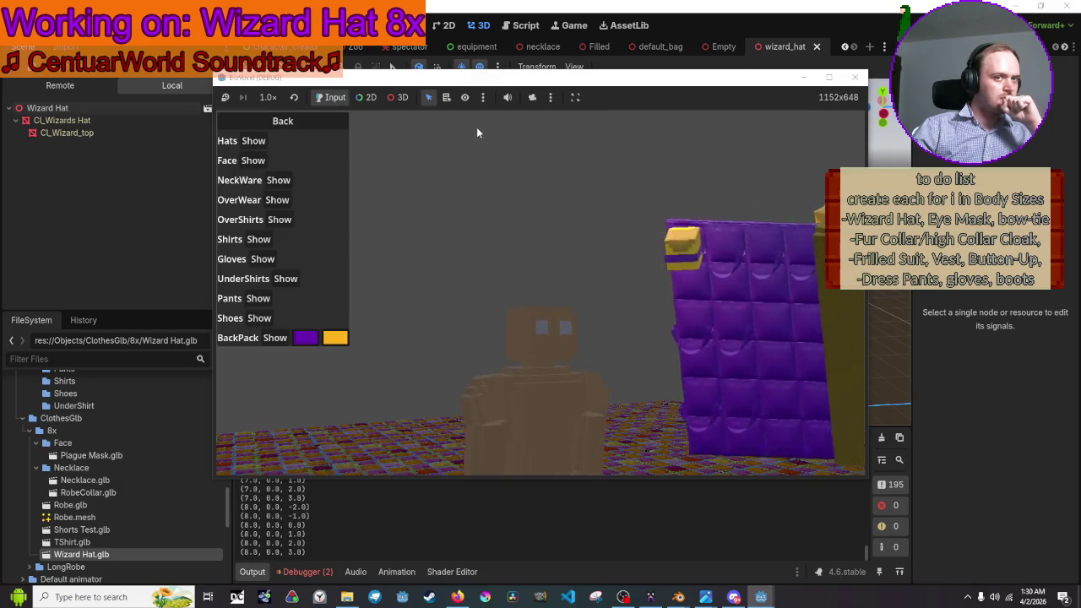
click(607, 255)
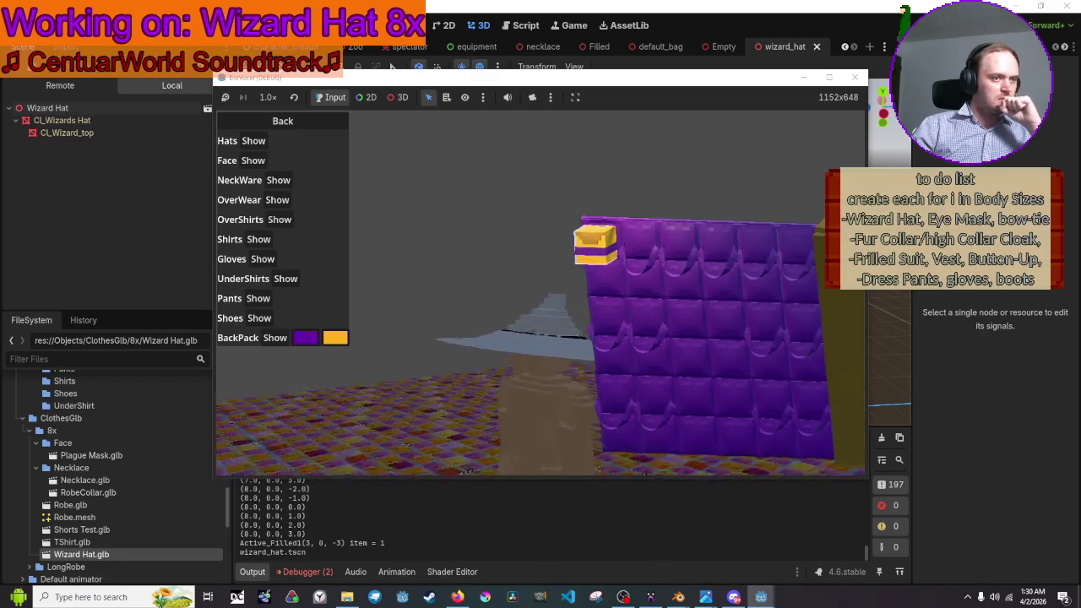
click(855, 77)
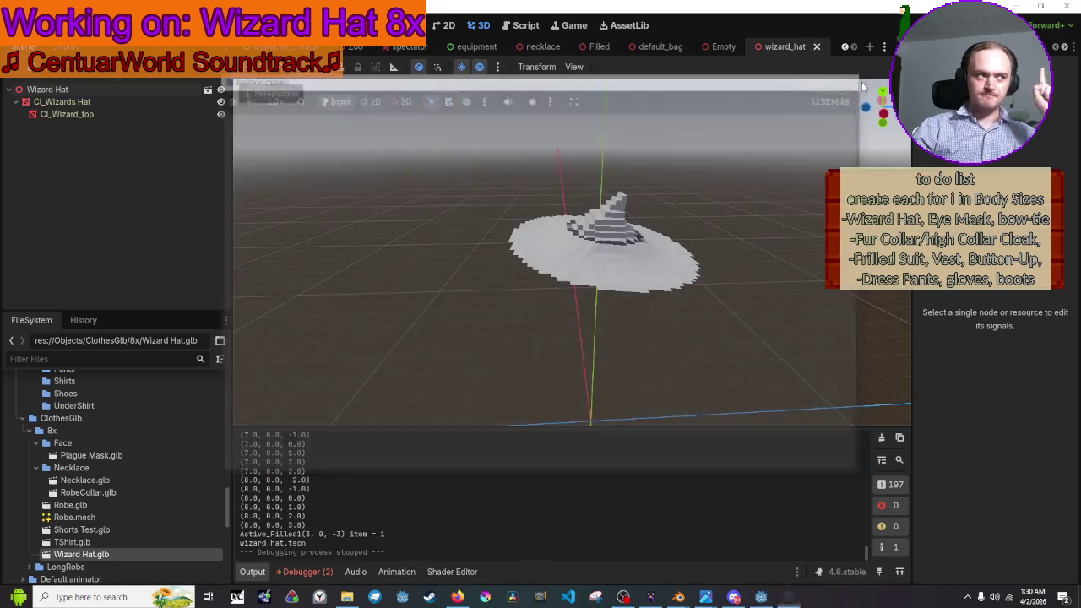
- Attach ClothingScript.gd to the Wizard Hat root node and test it in the game's Equipment panel
click(47, 90)
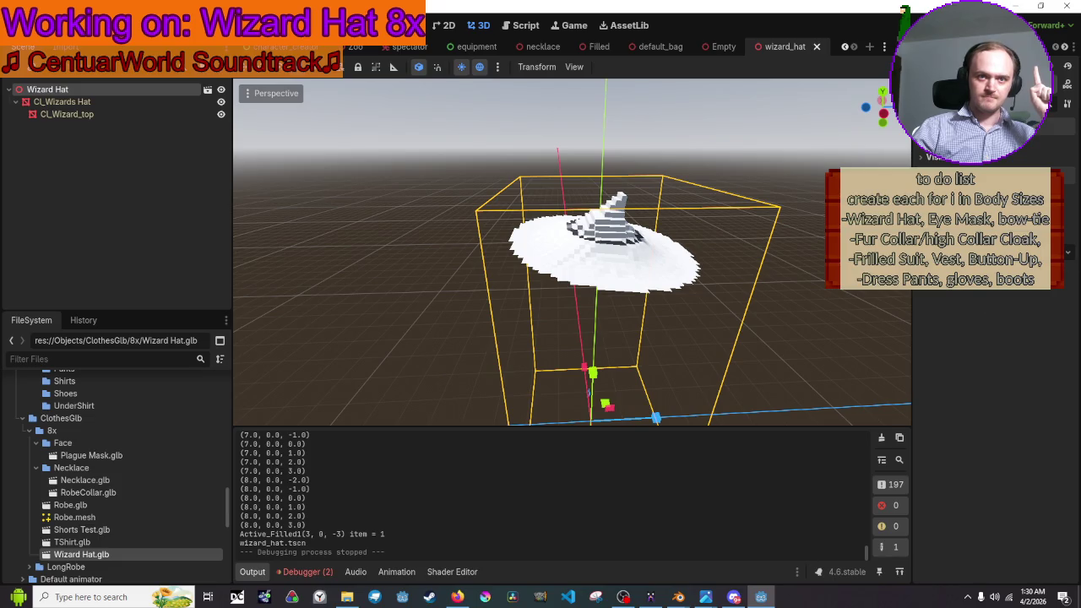
key(ctrl+alt+o)
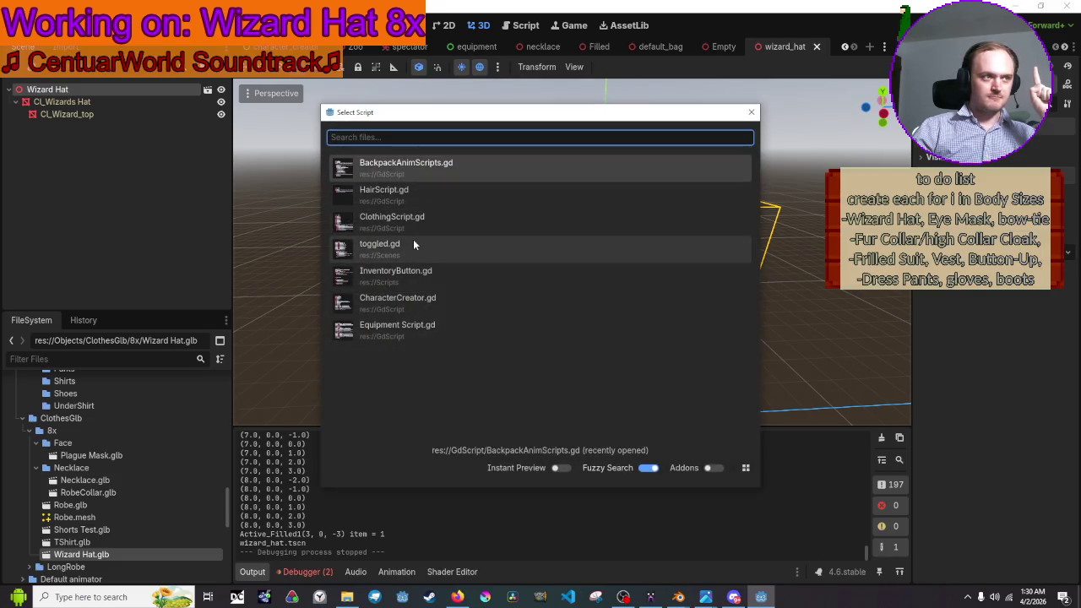
double_click(413, 221)
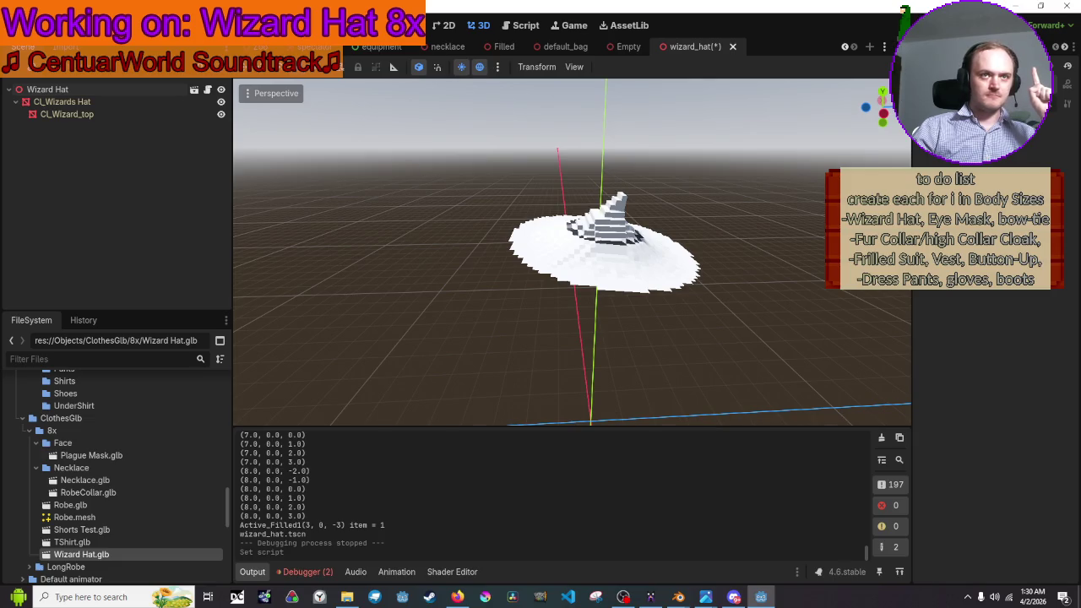
key(F5)
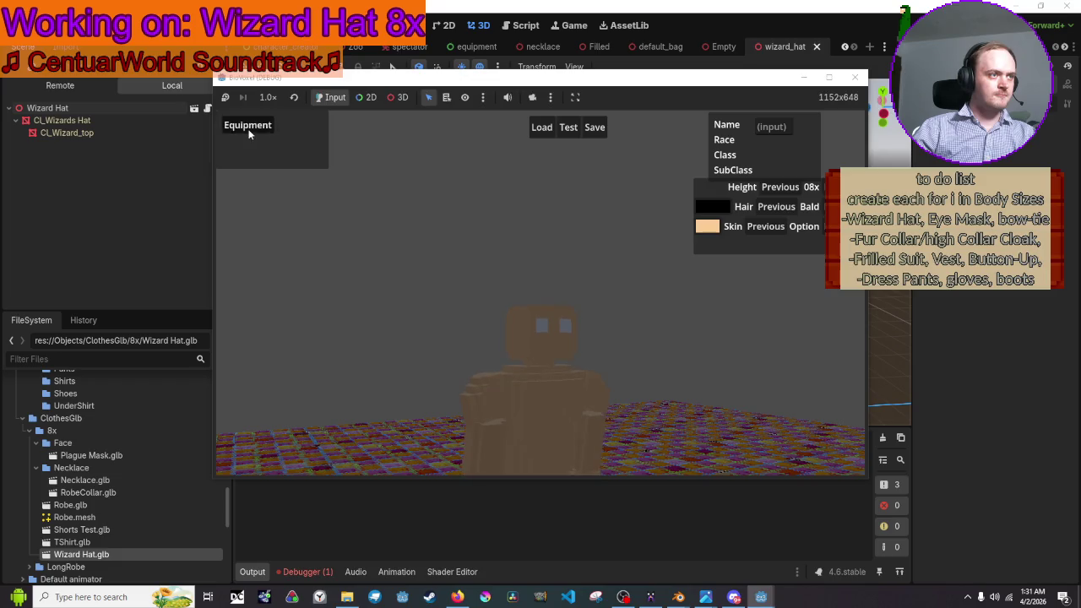
click(250, 133)
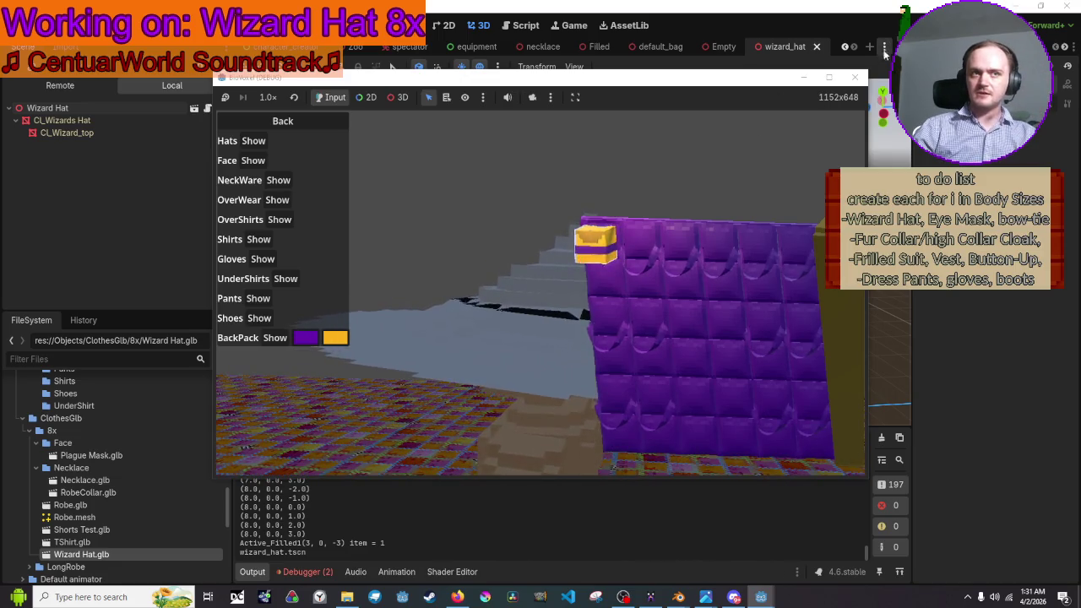
click(858, 76)
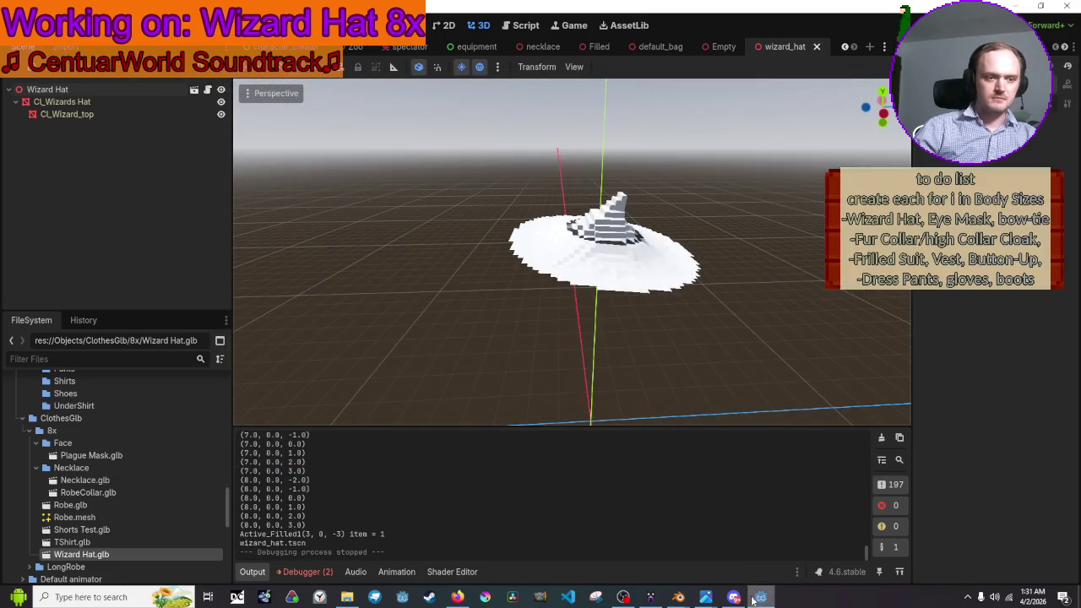
- Nudge the wizard hat brim slightly along Y and save the Blender file
mouse_move(678, 597)
click(824, 544)
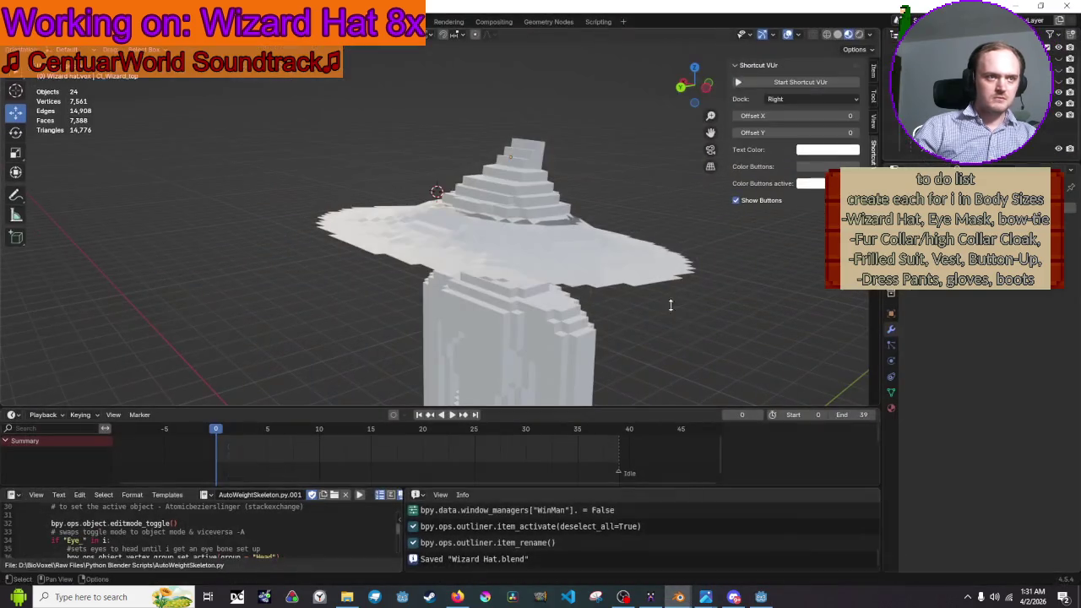
click(1013, 114)
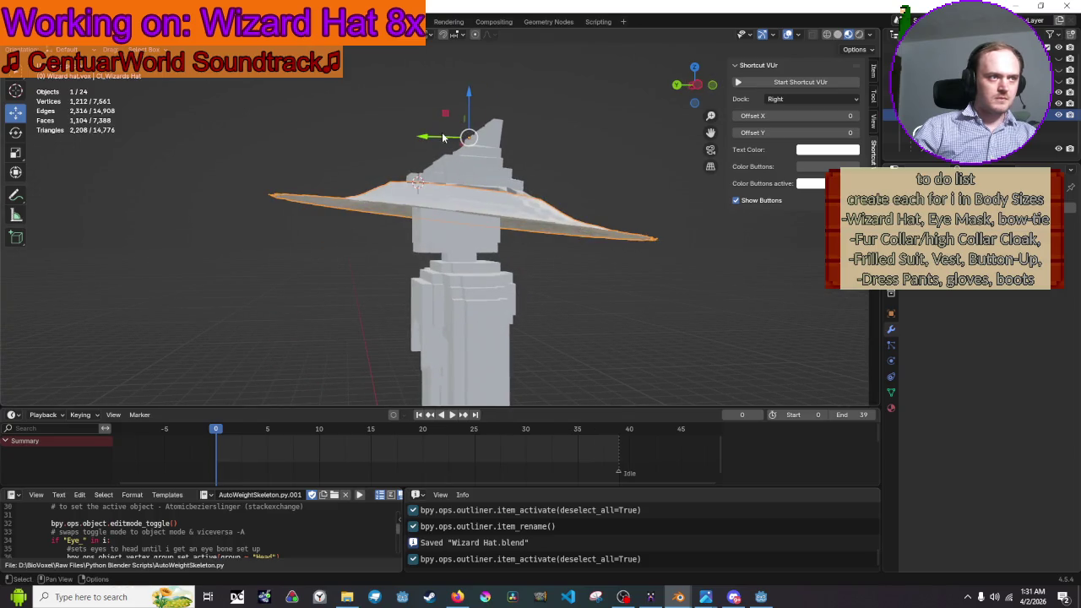
drag(423, 137, 417, 140)
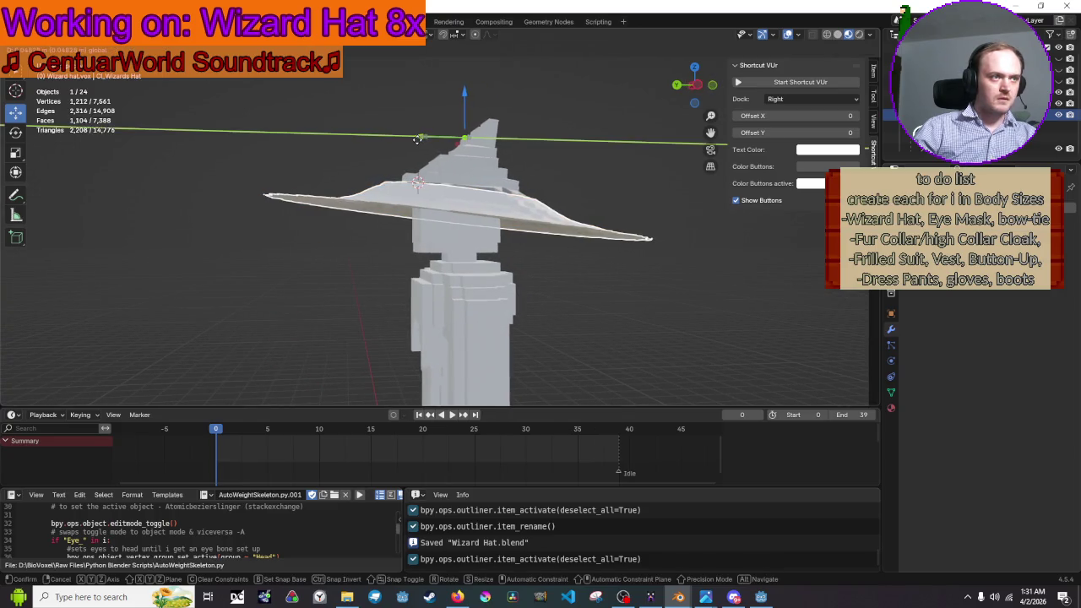
click(647, 152)
mouse_move(647, 152)
mouse_down()
mouse_move(657, 223)
mouse_move(682, 207)
mouse_up()
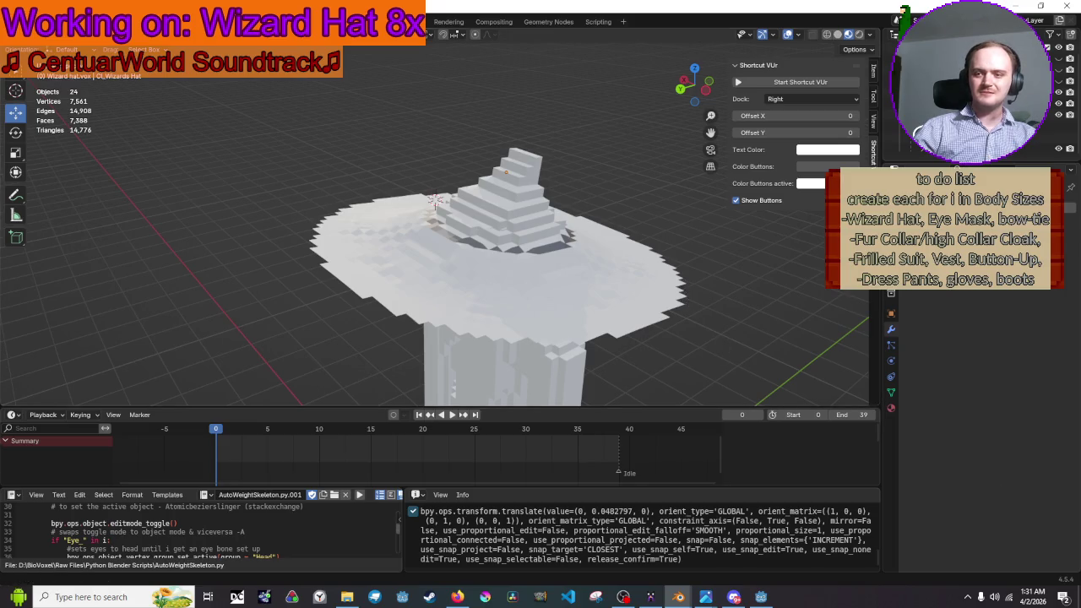
key(alt+Tab)
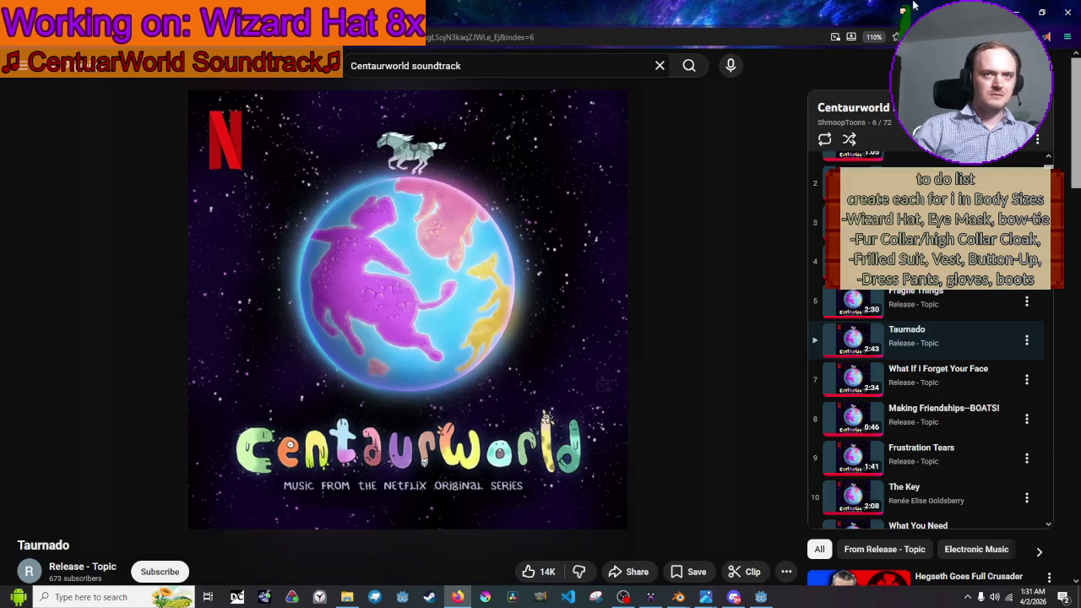
click(1018, 10)
mouse_move(764, 319)
mouse_down()
mouse_move(733, 309)
mouse_move(733, 265)
mouse_move(710, 228)
mouse_move(710, 245)
mouse_up()
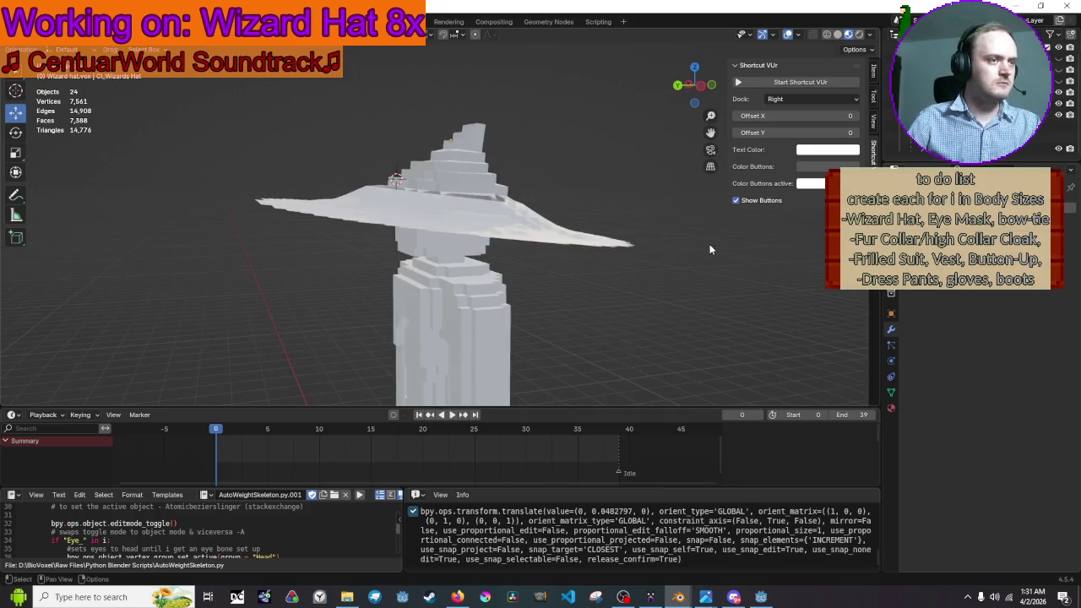
key(ctrl+s)
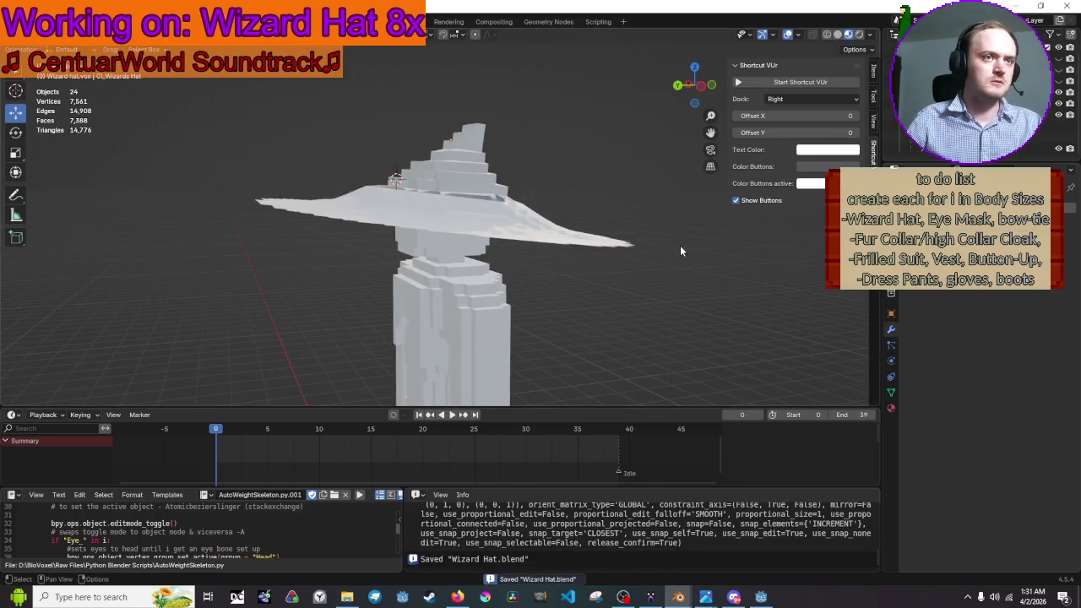
- Select the hat and export it as glTF 2.0 over Wizard Hat.glb
click(34, 21)
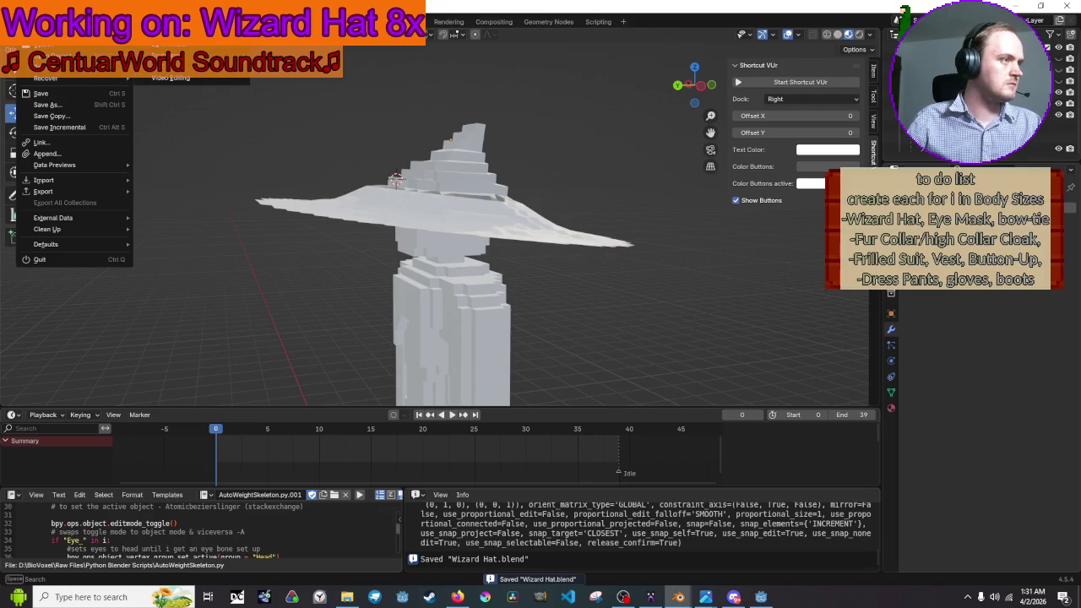
mouse_move(84, 191)
click(456, 160)
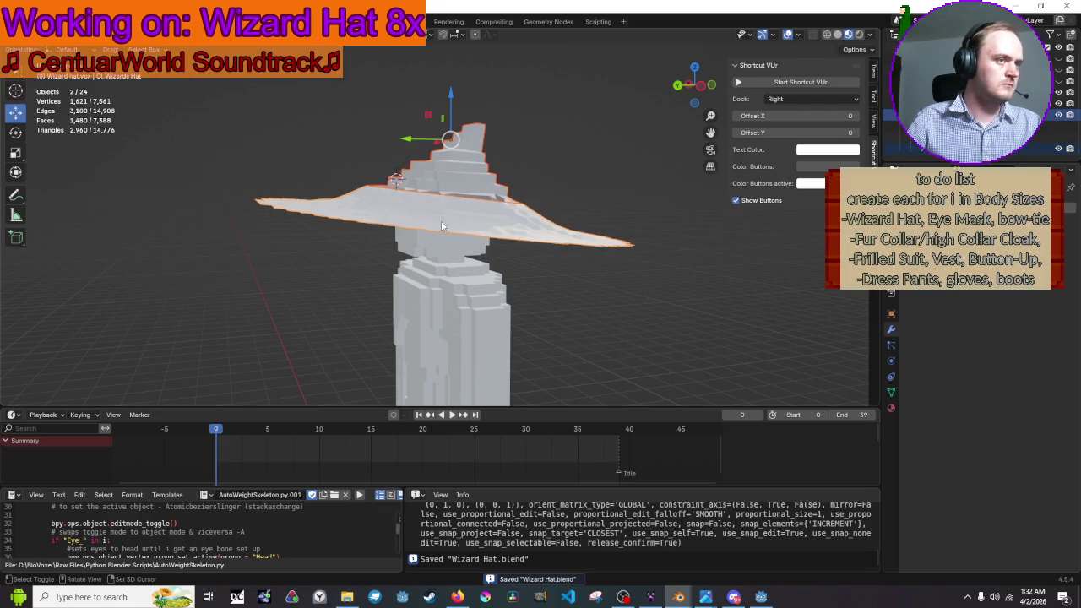
click(33, 21)
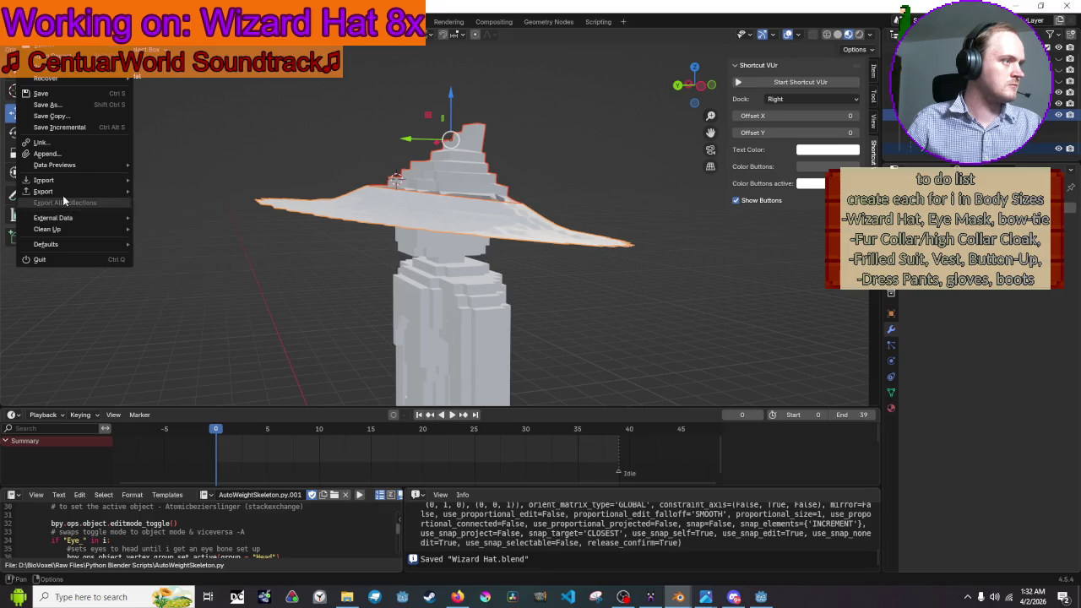
mouse_move(63, 195)
click(214, 311)
click(507, 213)
click(719, 440)
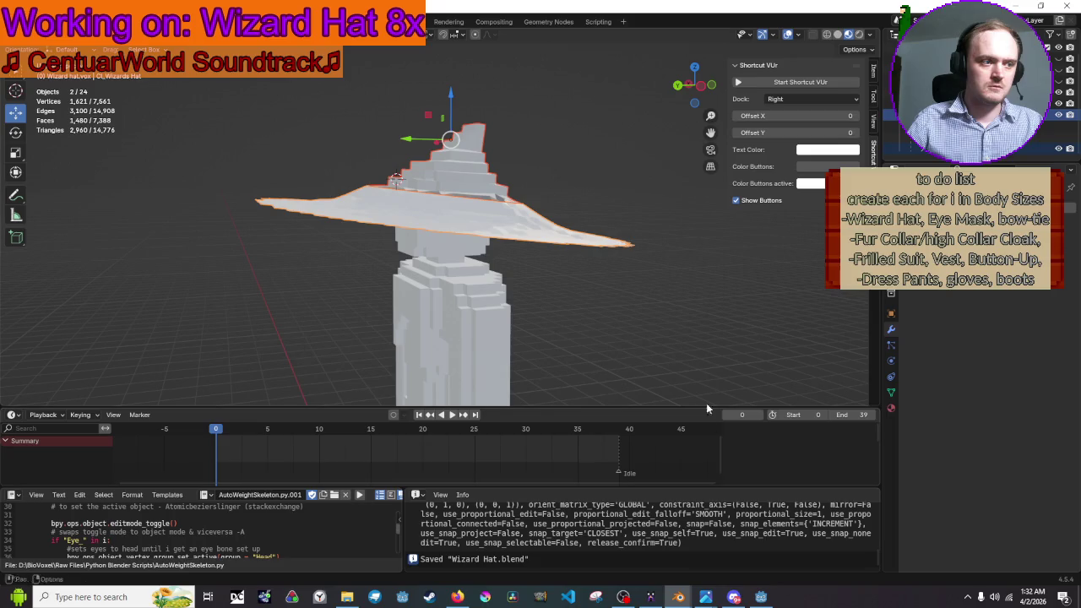
key(alt+Tab)
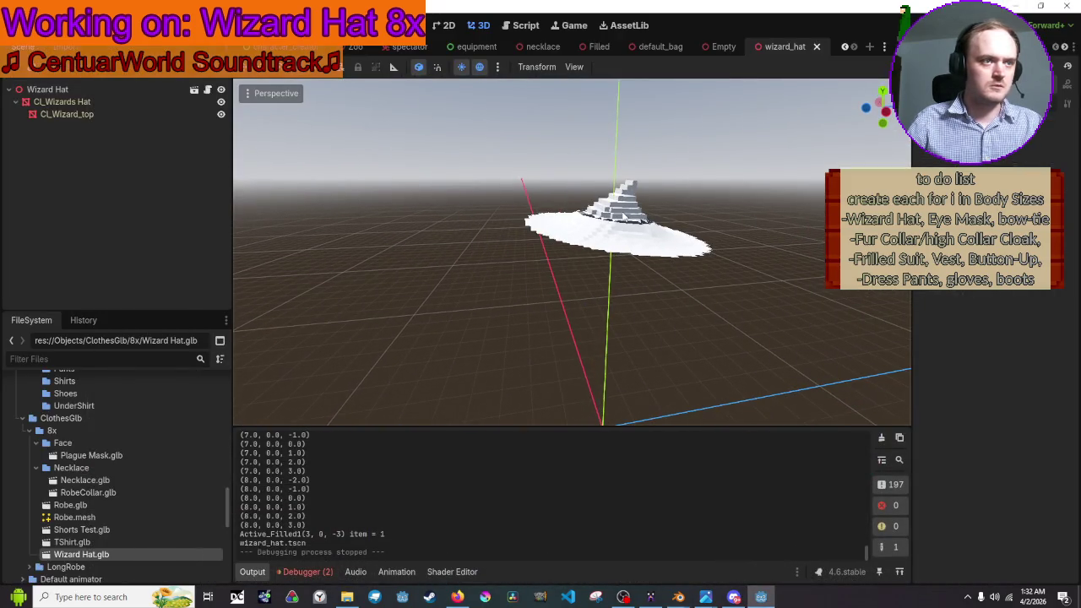
- Select the Wizard Hat root node, run the game and maximize its window
click(623, 217)
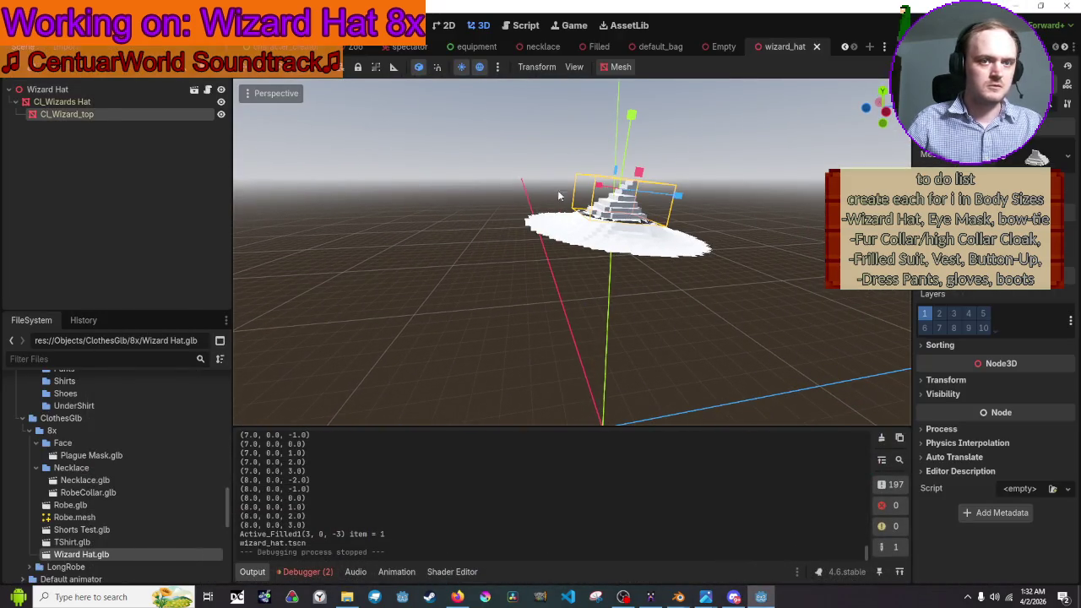
click(99, 89)
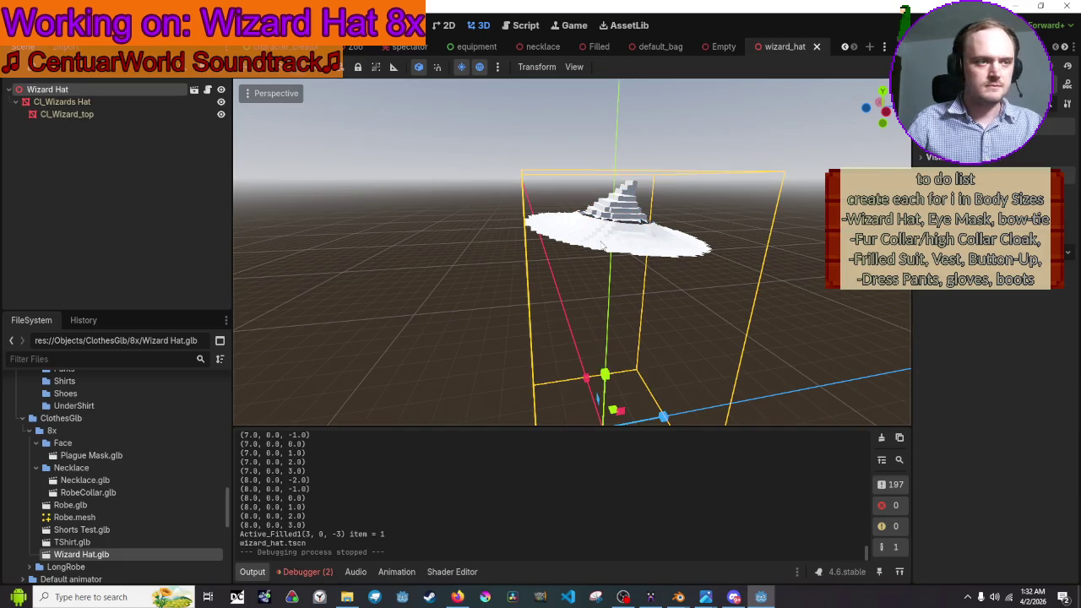
key(F5)
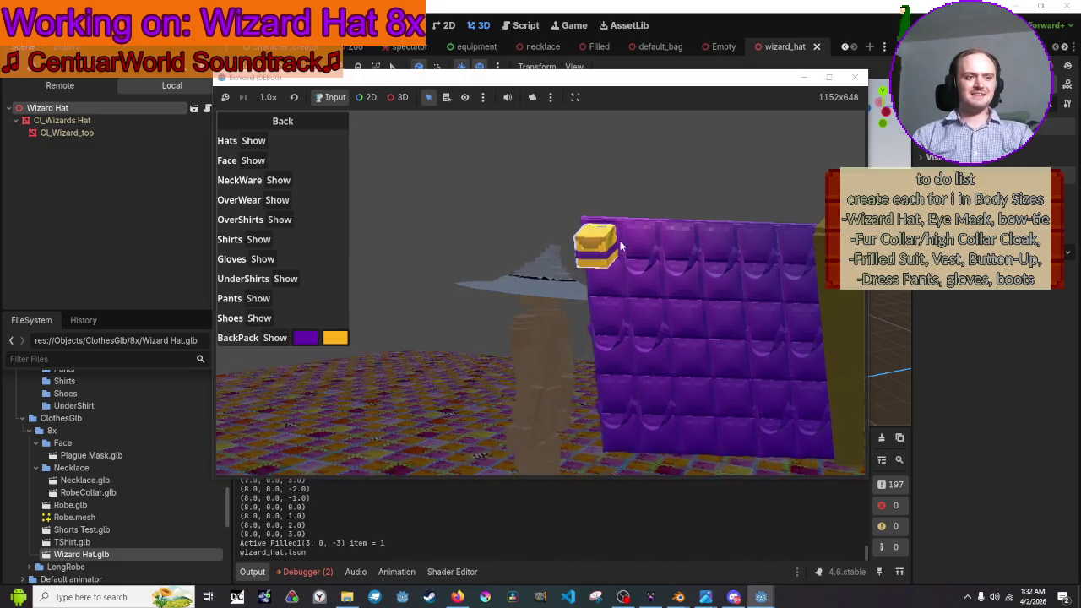
click(829, 77)
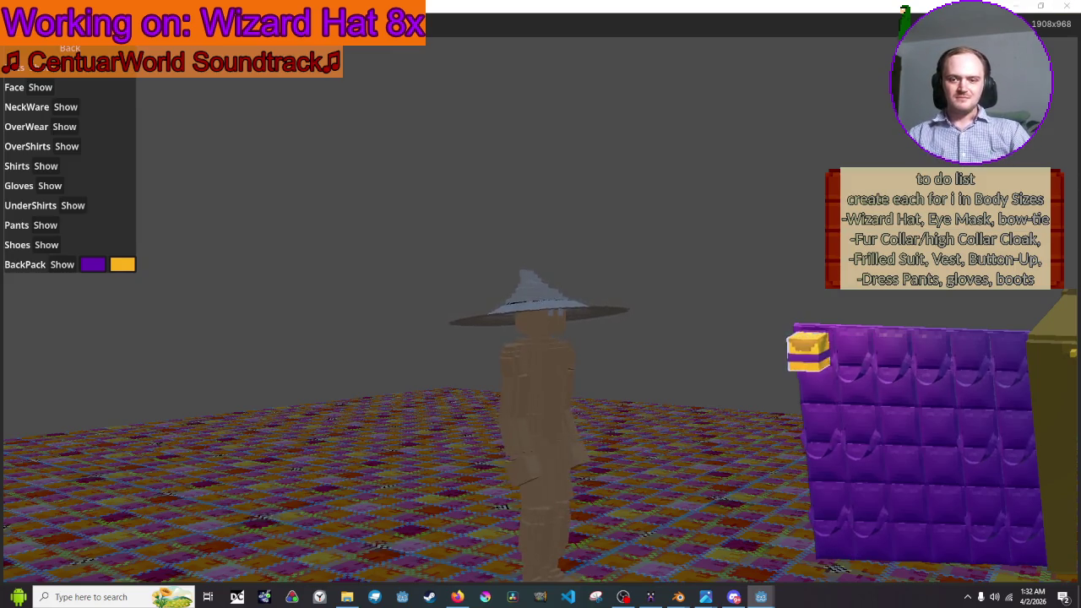
- Toggle the soundtrack playback in the browser and return to the game
click(733, 597)
key(space)
click(647, 597)
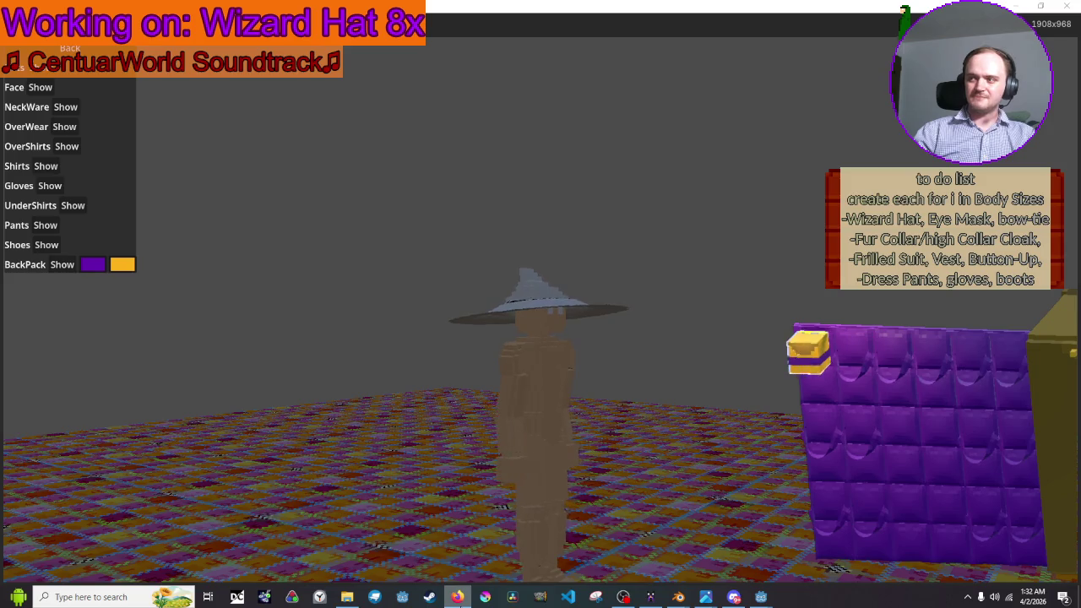
- Open and close the BackPack colour picker unchanged, then go Back to character options
click(513, 340)
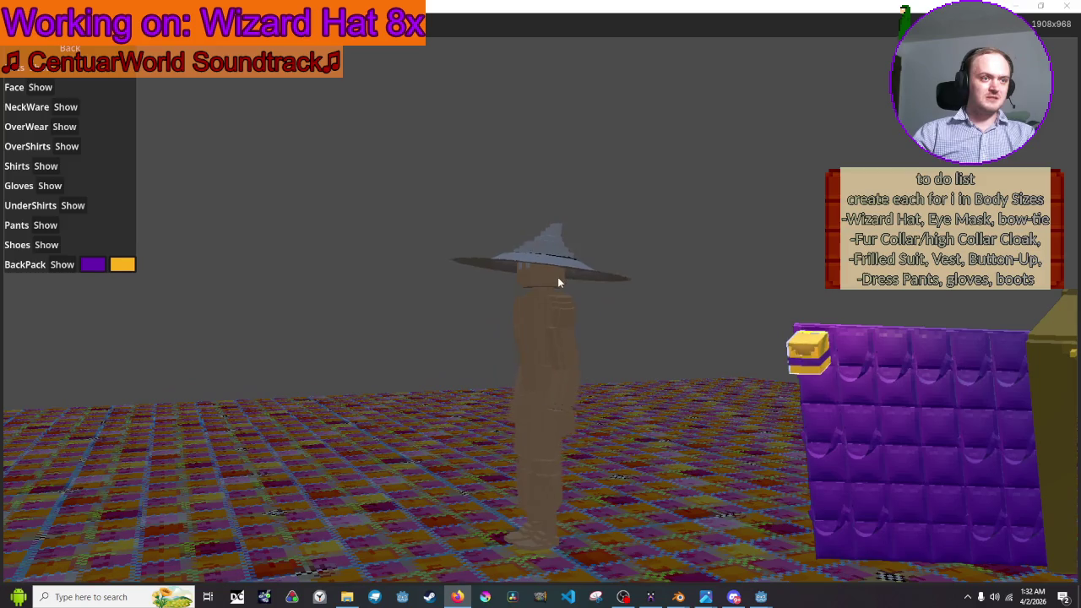
click(92, 265)
click(245, 160)
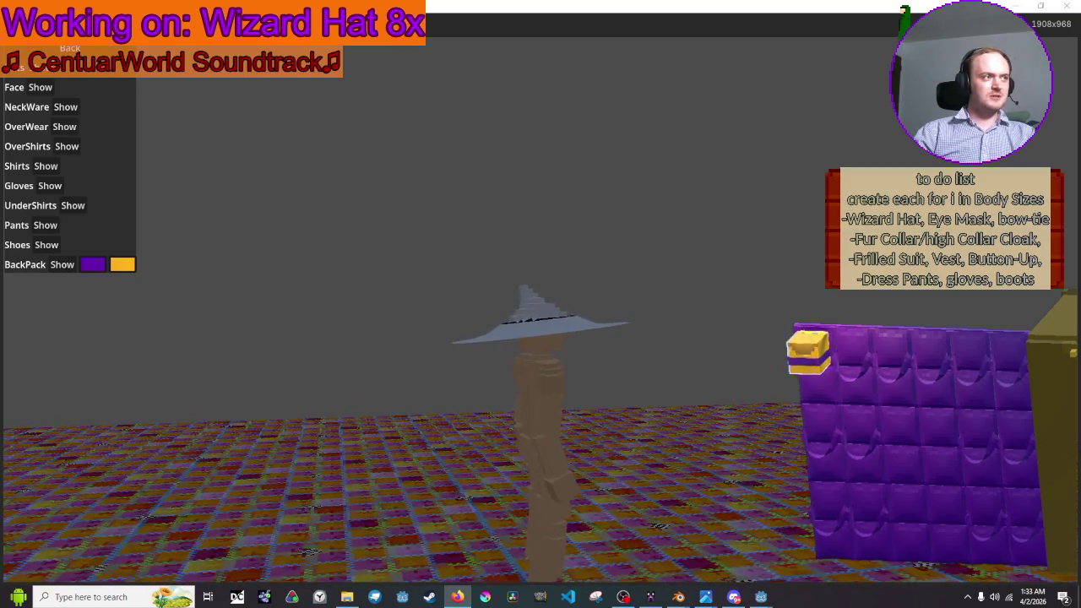
click(69, 48)
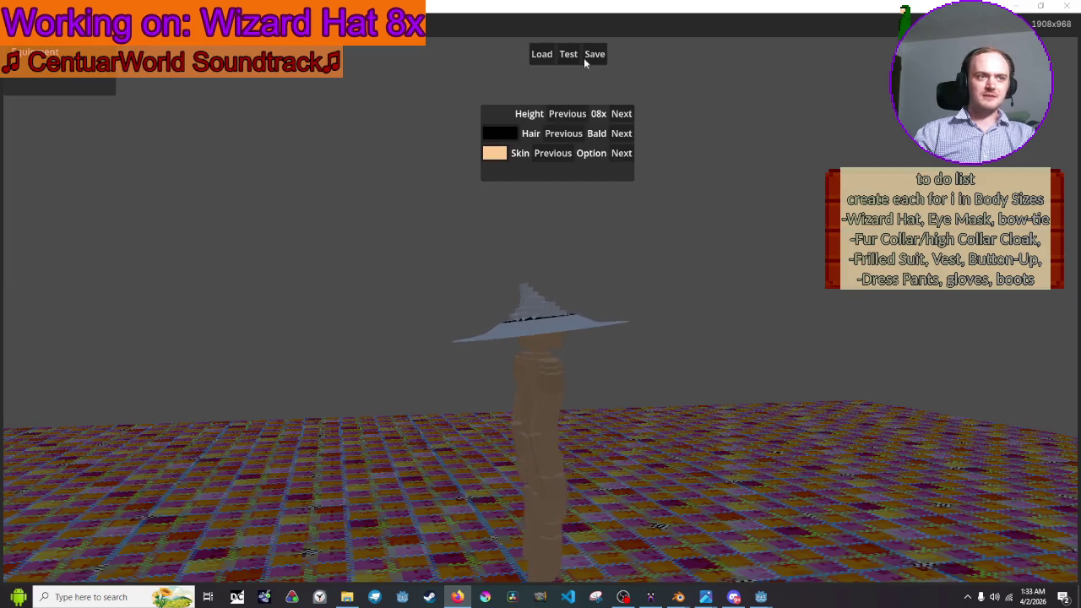
- Switch the character's hair style to BuzzCut
click(503, 130)
click(504, 129)
click(505, 130)
click(509, 132)
click(625, 139)
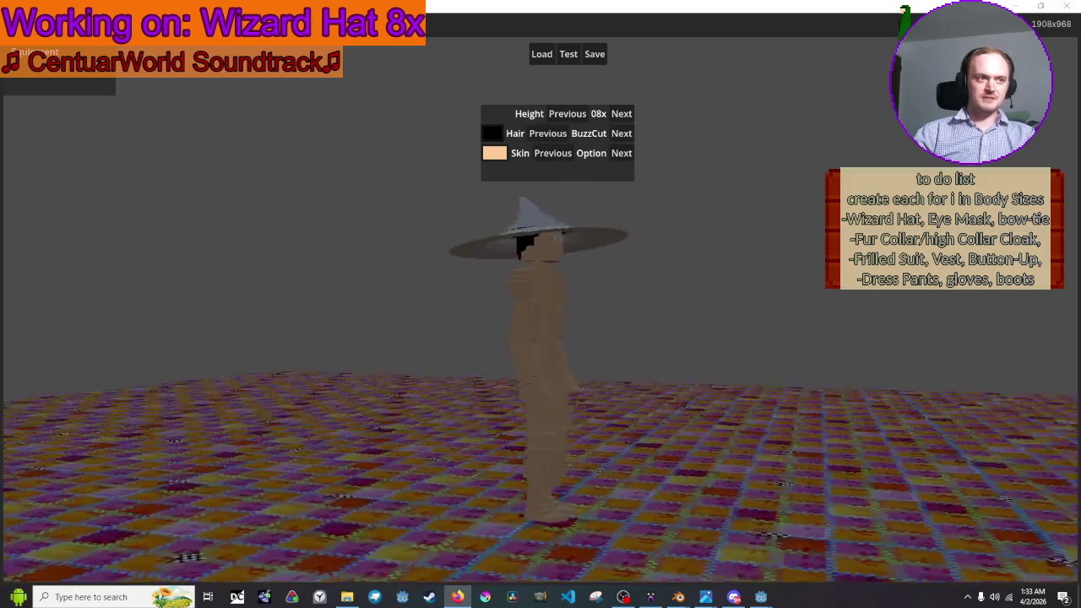
- Set the skin colour to bright green, return to Equipment, and close the game
click(495, 153)
click(570, 229)
drag(557, 231, 558, 177)
click(768, 171)
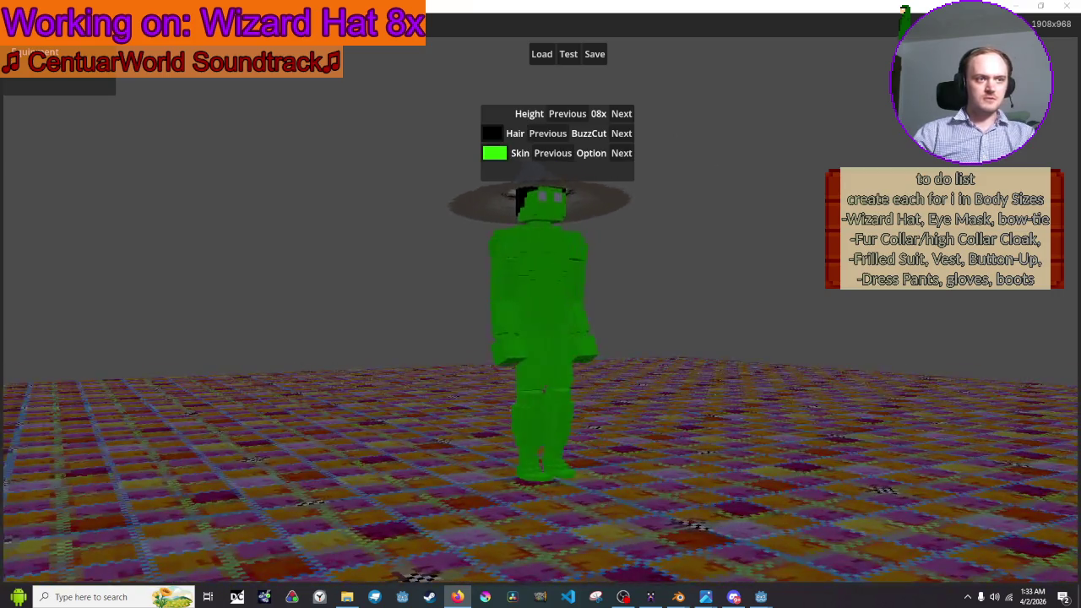
click(48, 52)
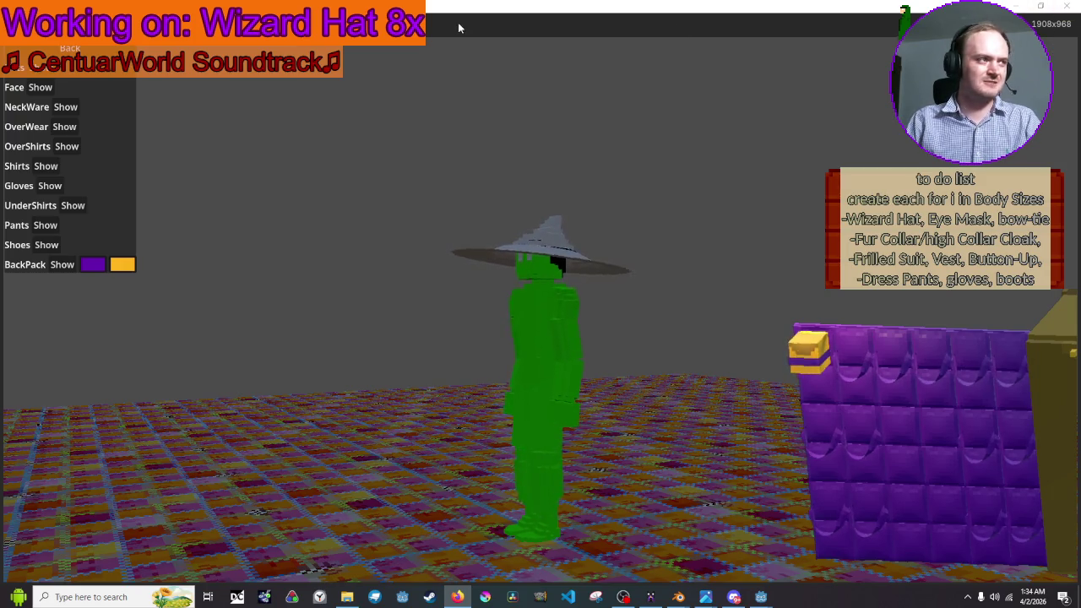
click(1066, 5)
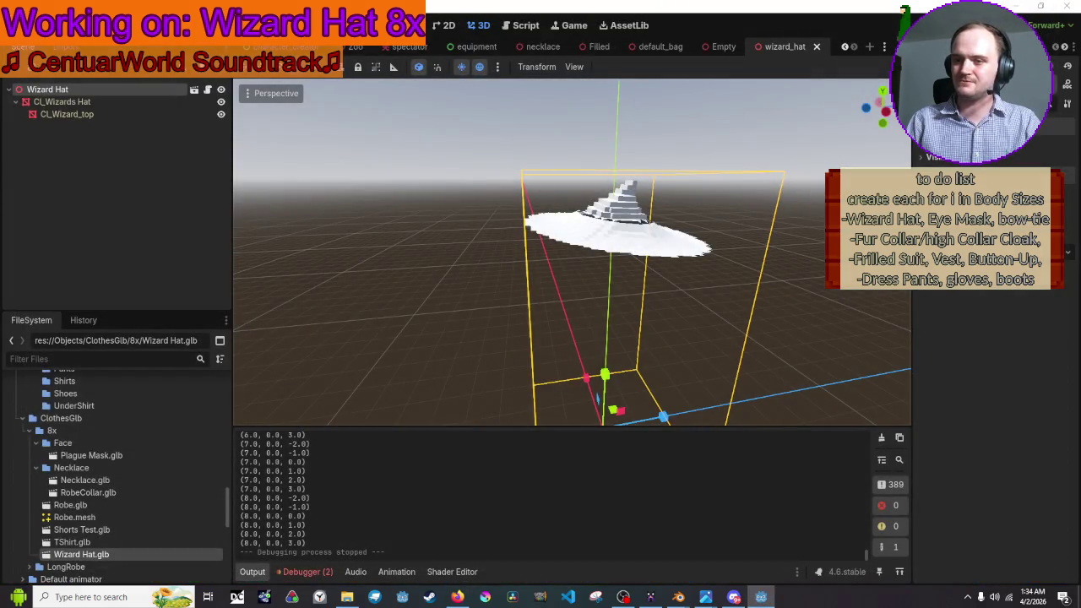
- Restart the soundtrack in the browser, then show BackpackAnimScripts.gd in Godot's Script workspace
key(alt+Tab)
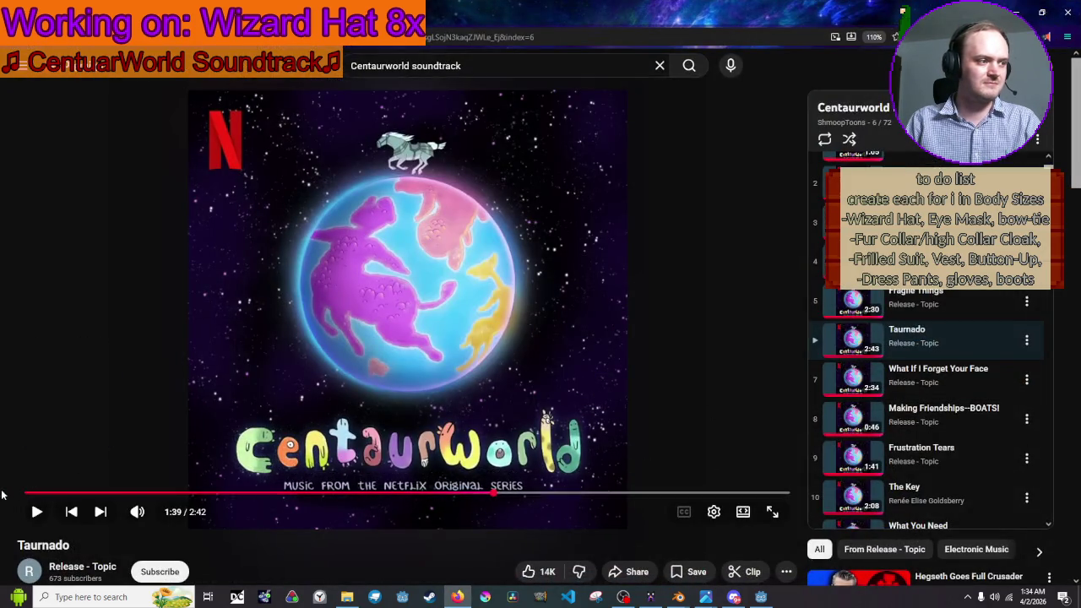
click(37, 511)
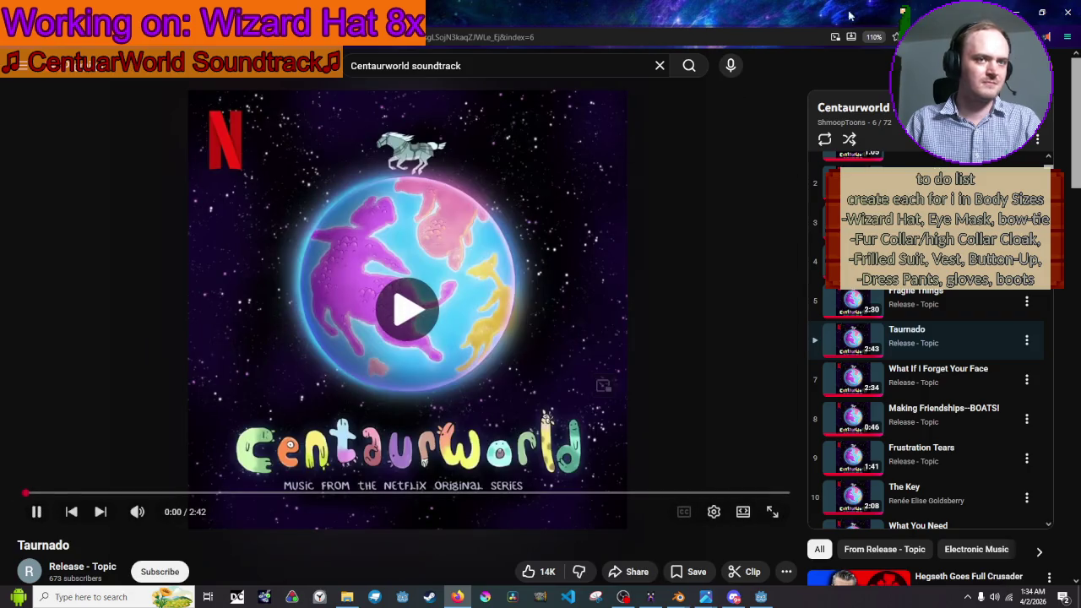
click(1013, 9)
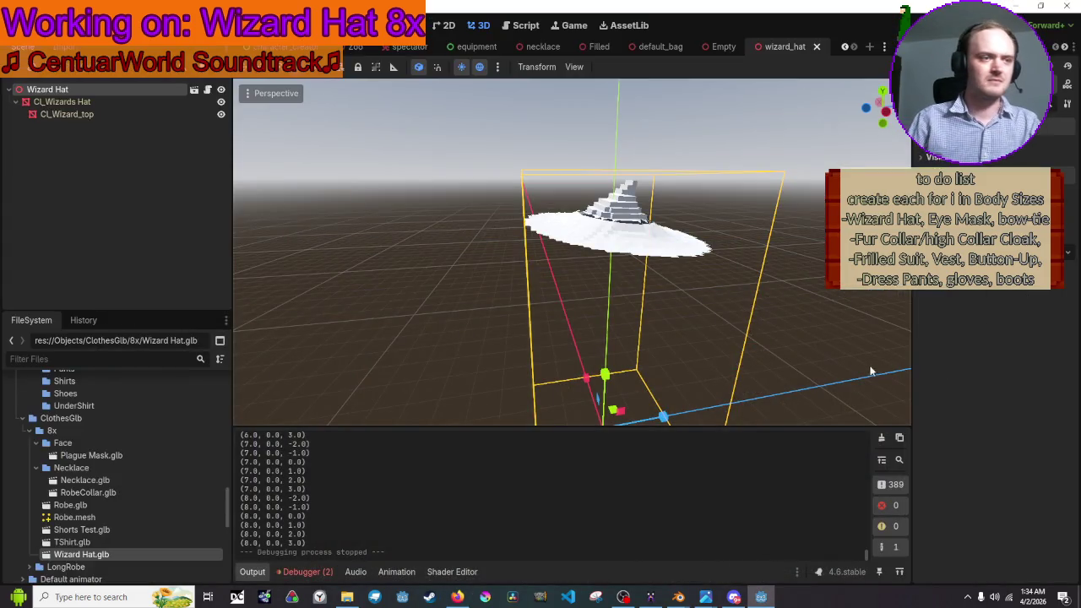
scroll(550, 245, up, 3)
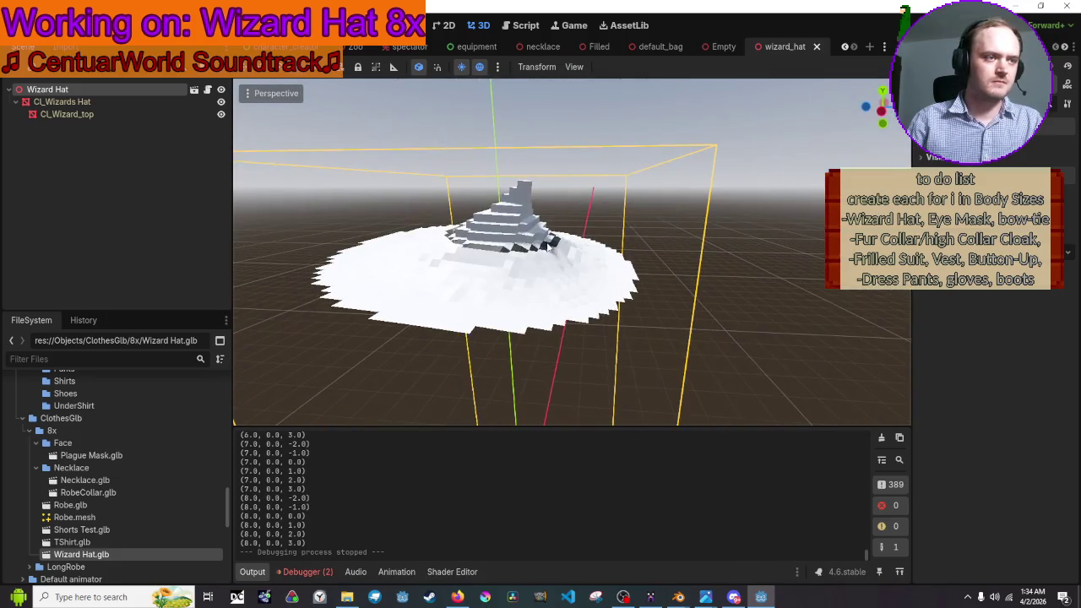
click(527, 27)
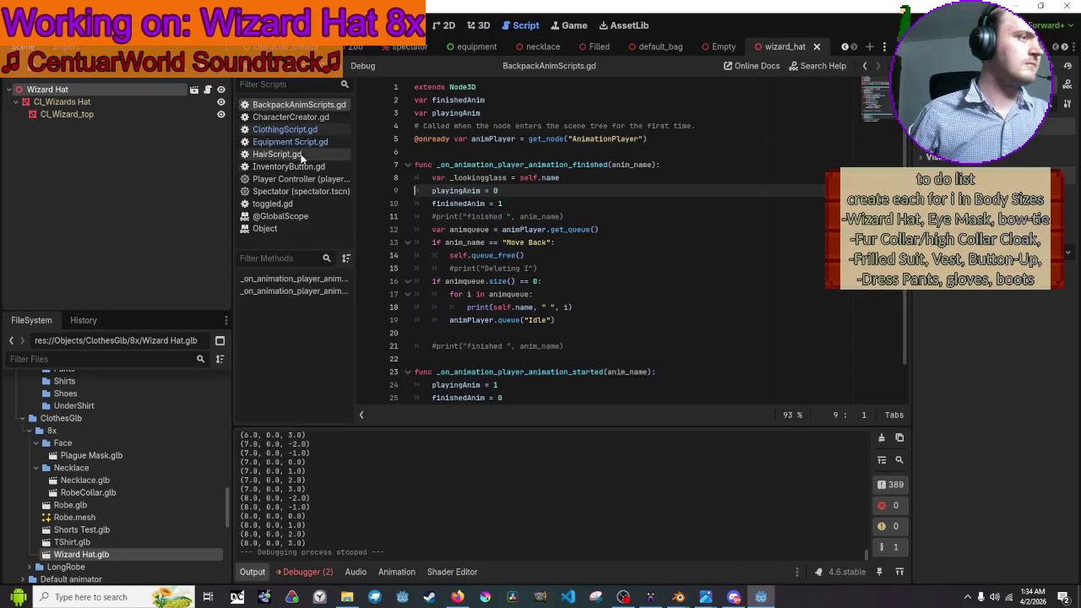
- Open Equipment Script.gd and review its backpack and pouch colour-picker handler code
click(310, 131)
click(327, 140)
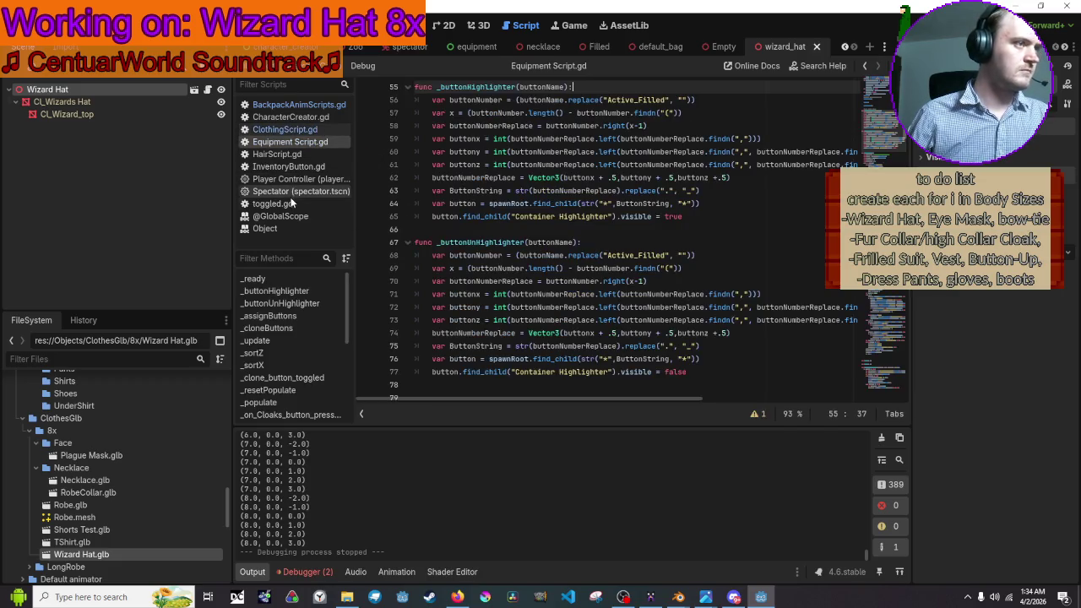
scroll(633, 236, up, 12)
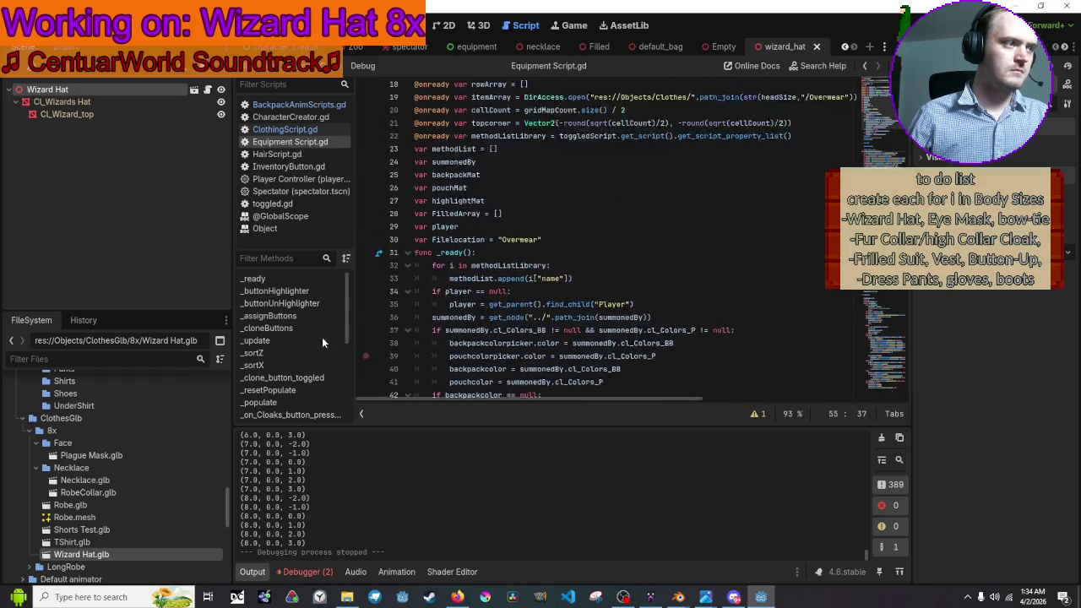
click(292, 279)
scroll(496, 205, down, 11)
scroll(497, 204, down, 8)
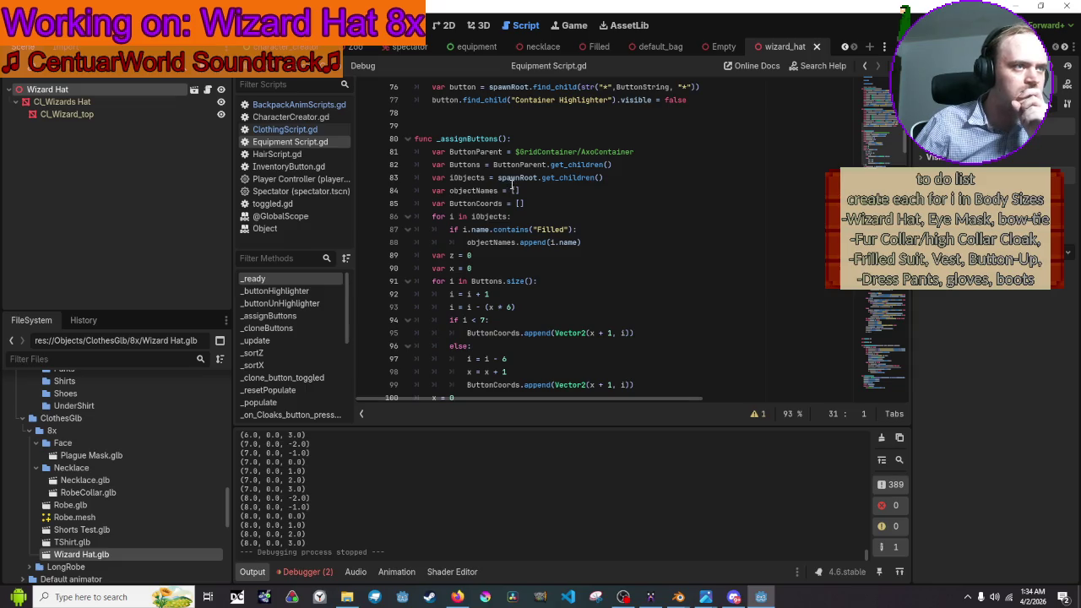
scroll(510, 186, down, 7)
scroll(511, 184, down, 14)
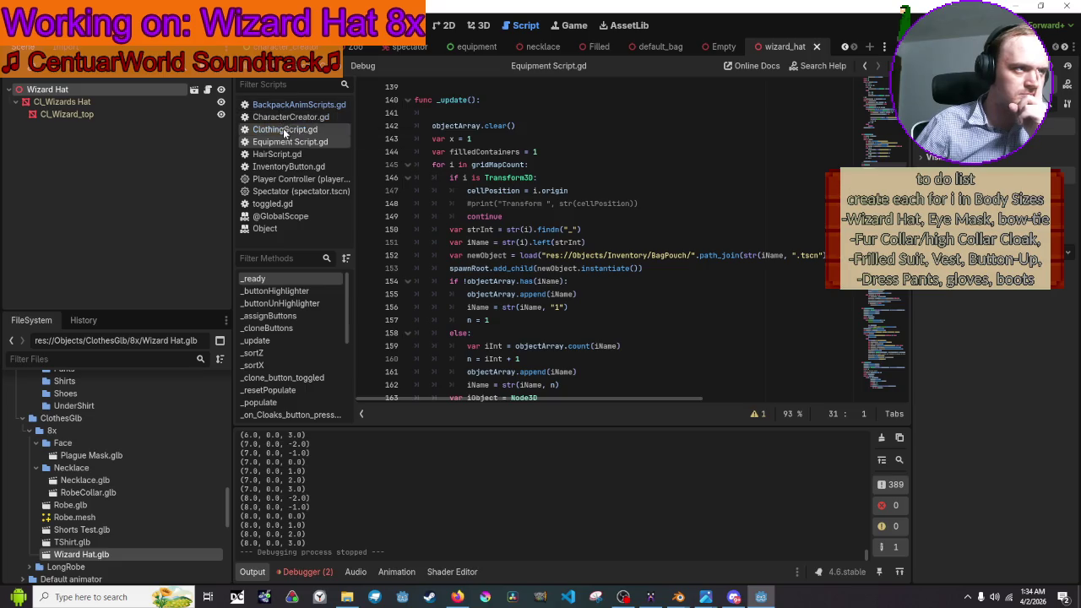
scroll(290, 340, down, 6)
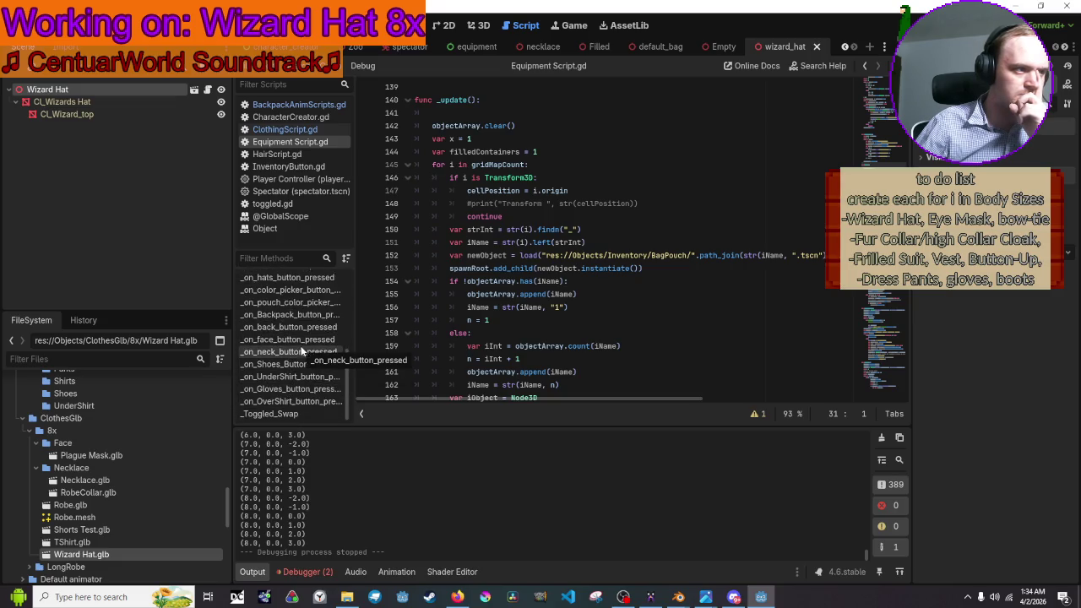
click(322, 303)
drag(761, 203, 477, 140)
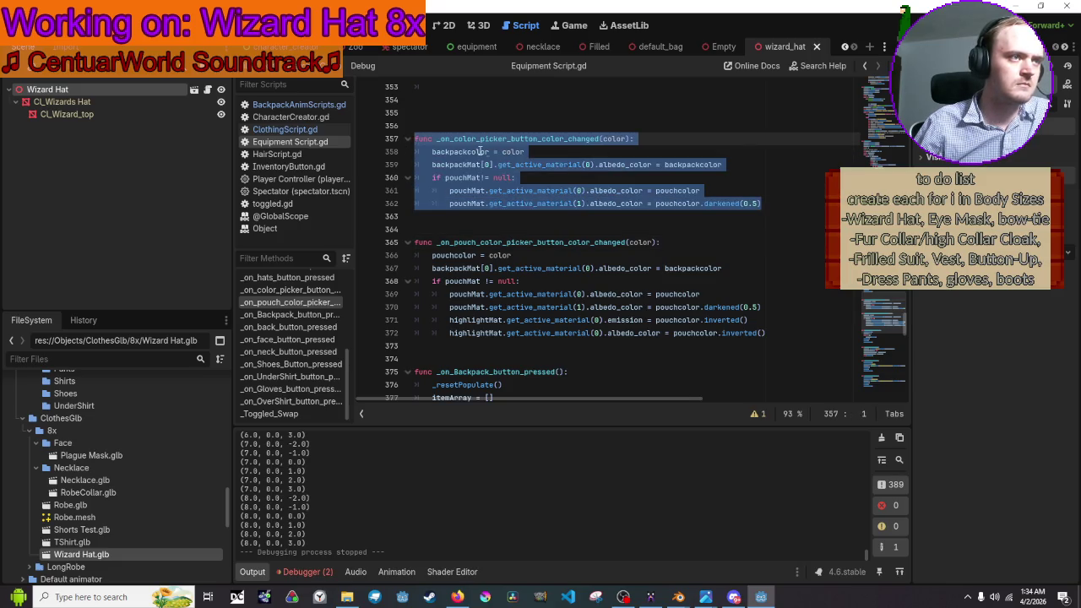
click(521, 129)
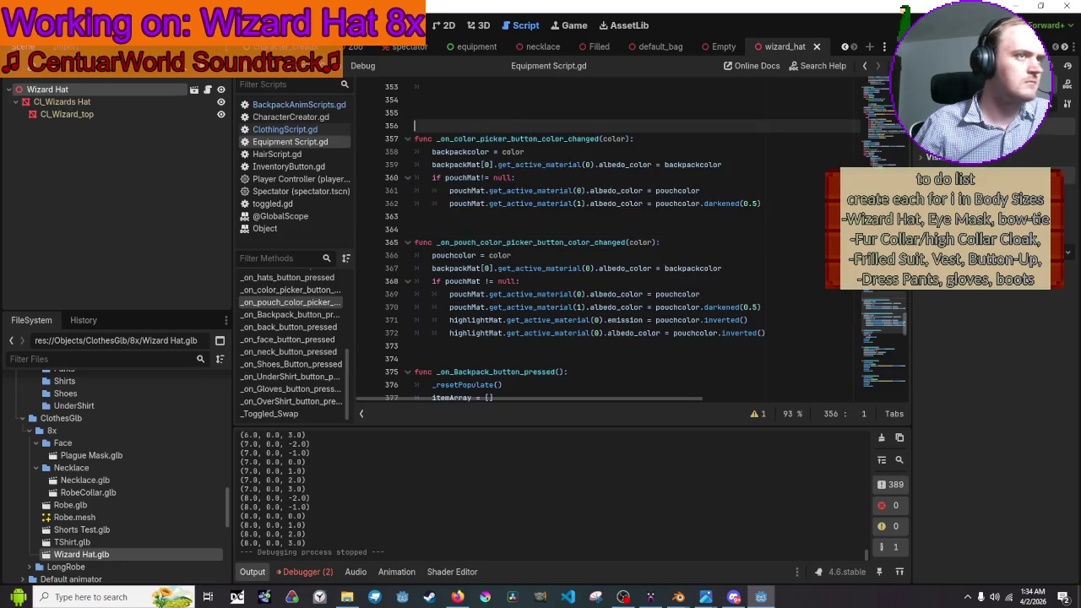
- Switch to the equipment scene and collapse the Gloves node in the Scene dock
click(469, 47)
scroll(38, 119, down, 3)
click(29, 161)
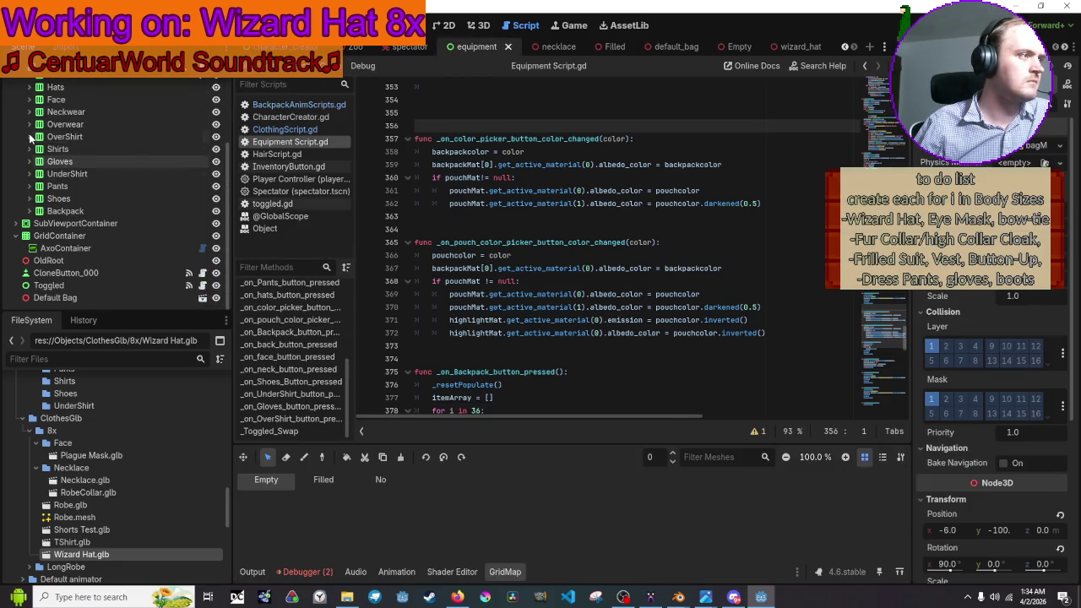
- Expand the Hats and Backpack nodes and select BackpackPanelContainer to copy it
scroll(30, 137, up, 2)
click(29, 142)
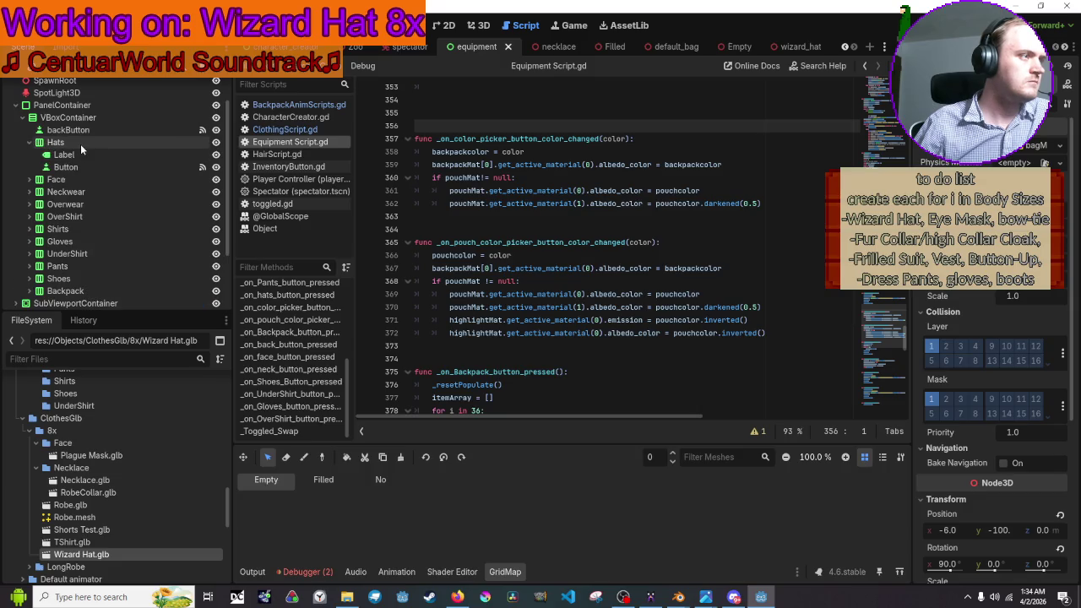
scroll(81, 148, down, 3)
click(29, 211)
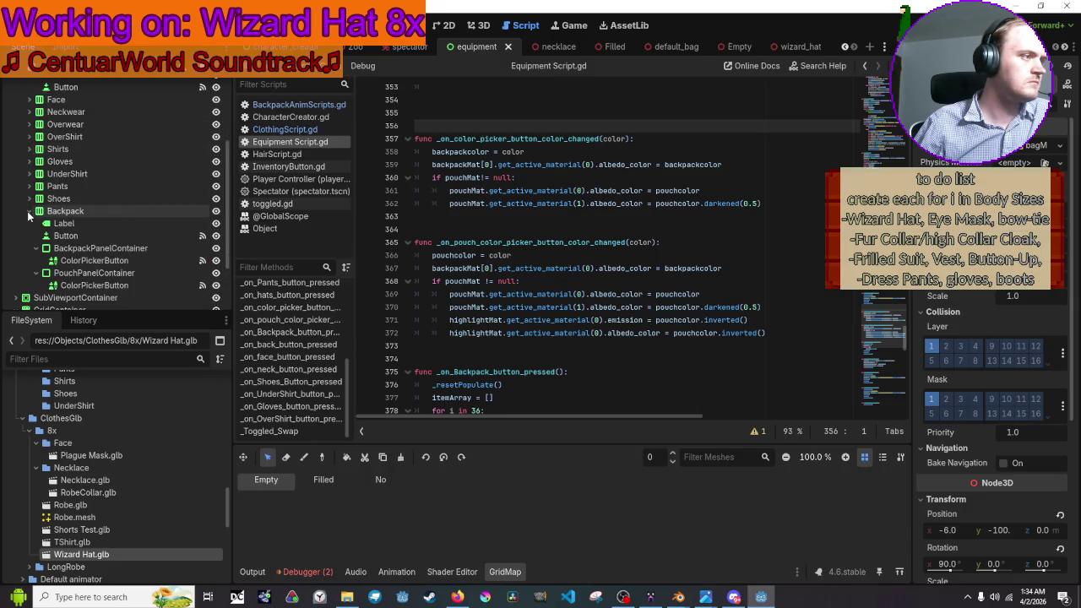
click(125, 260)
click(147, 247)
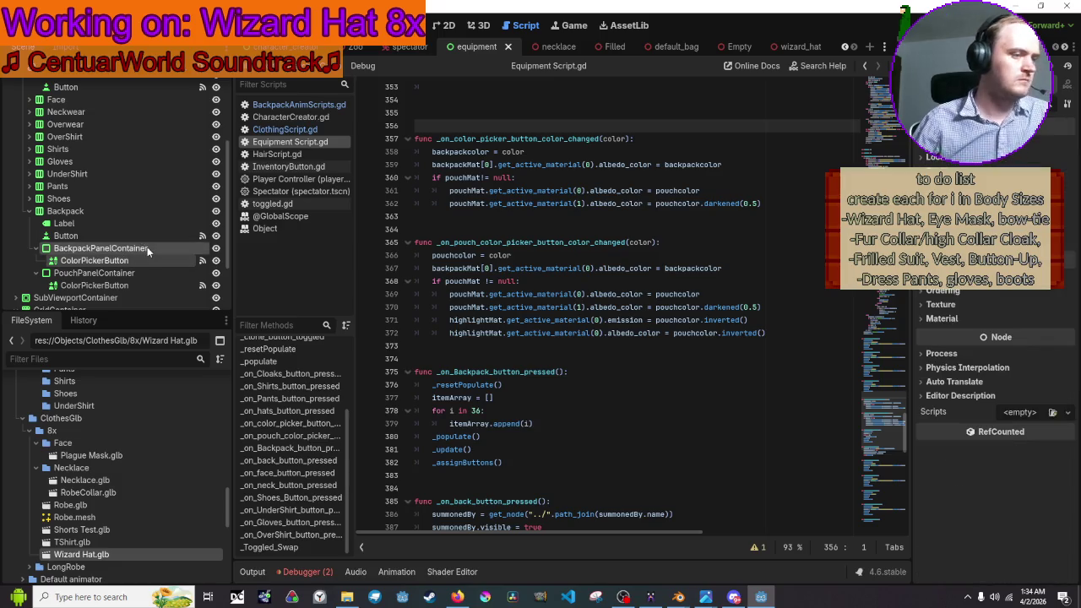
scroll(143, 236, up, 5)
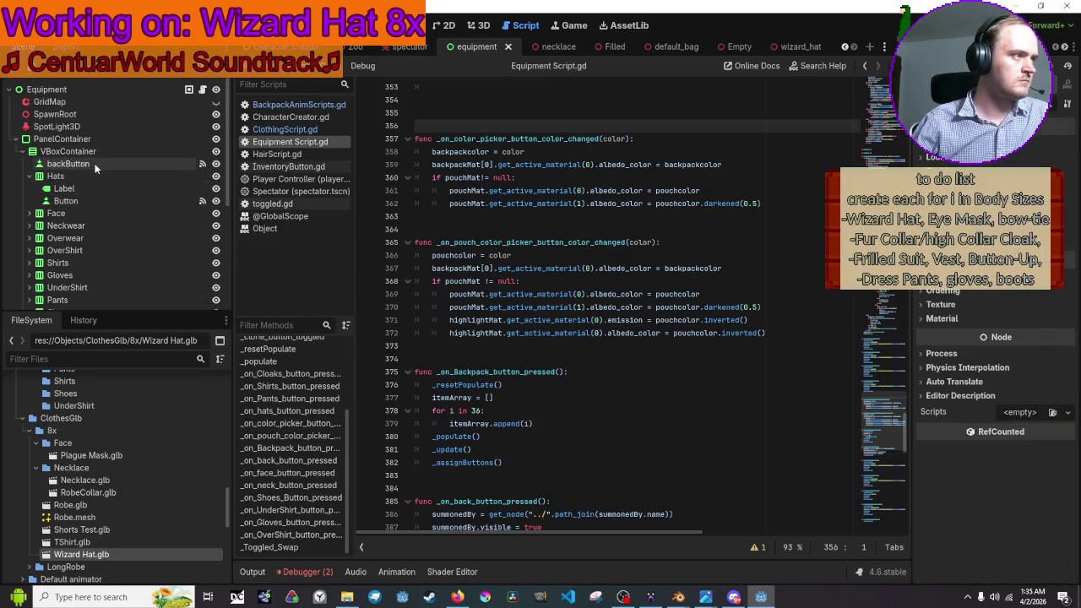
- Paste the BackpackPanelContainer copy under the Button inside Hats
click(95, 163)
click(103, 201)
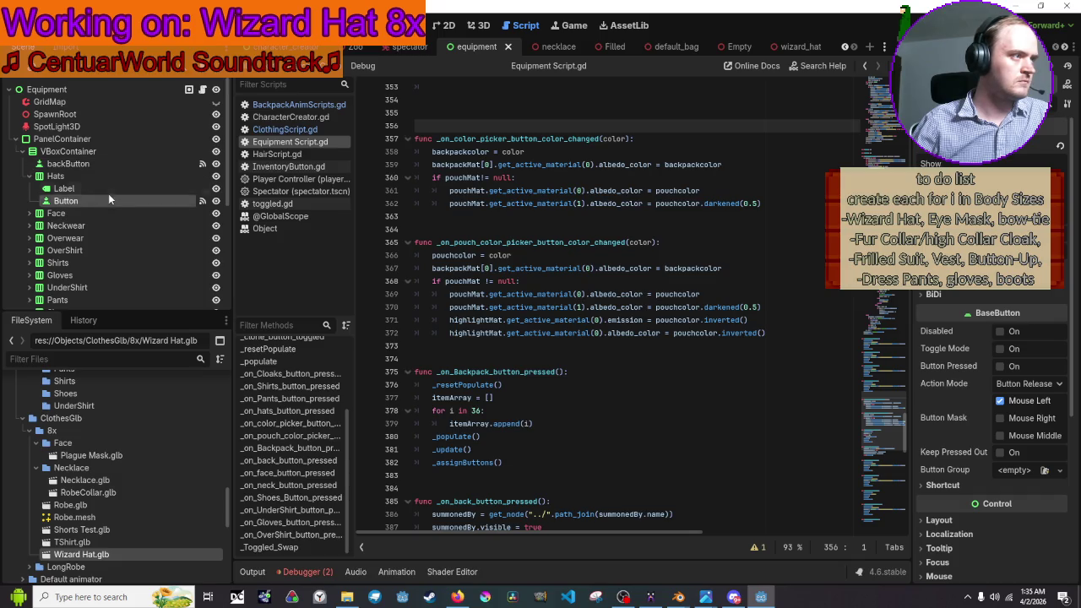
key(ctrl+z)
click(112, 185)
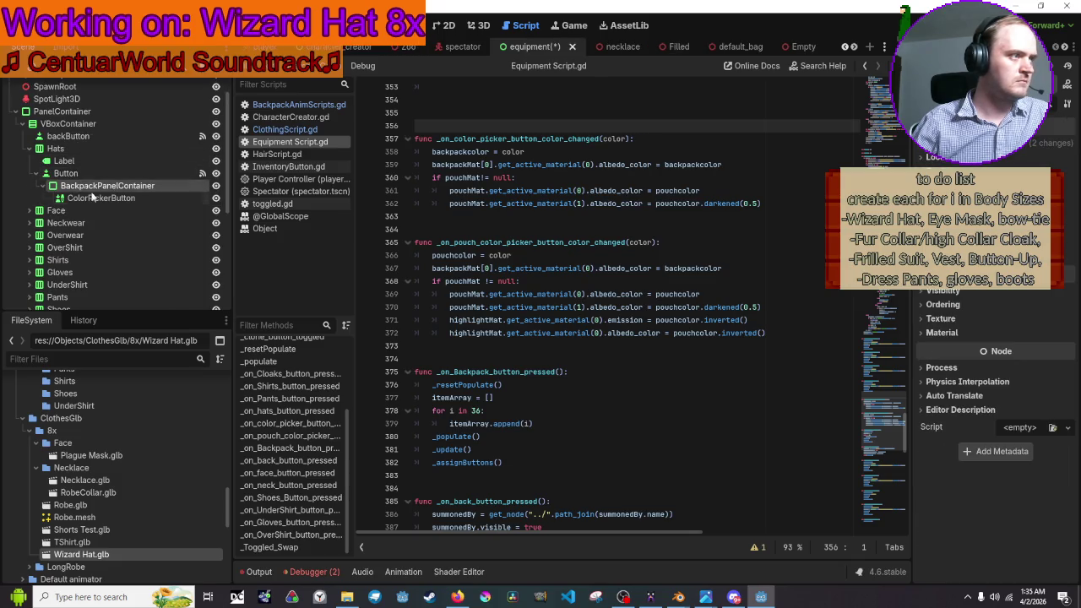
click(89, 176)
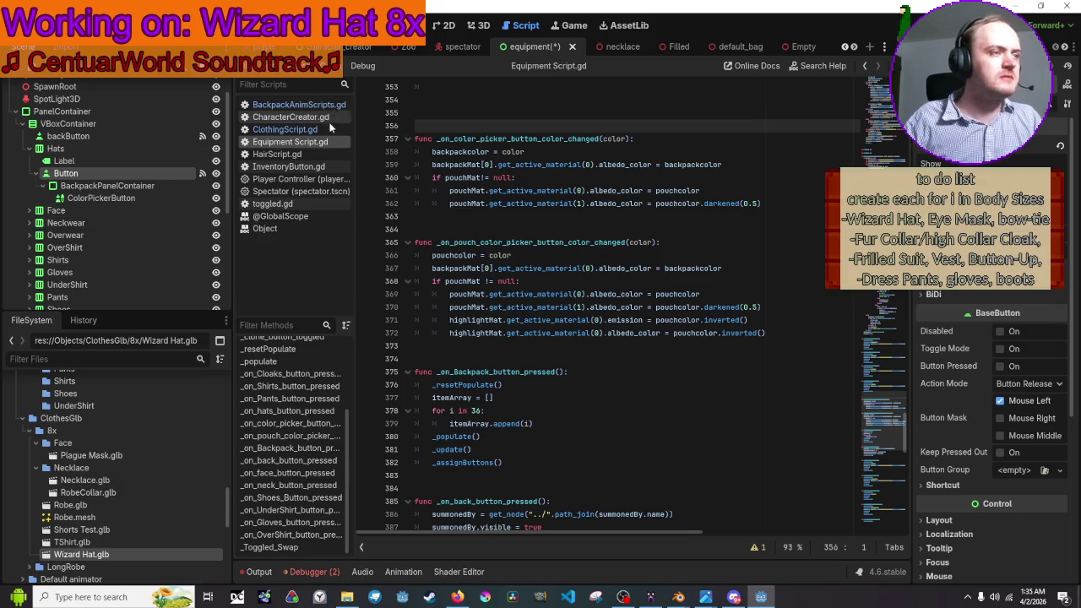
click(479, 26)
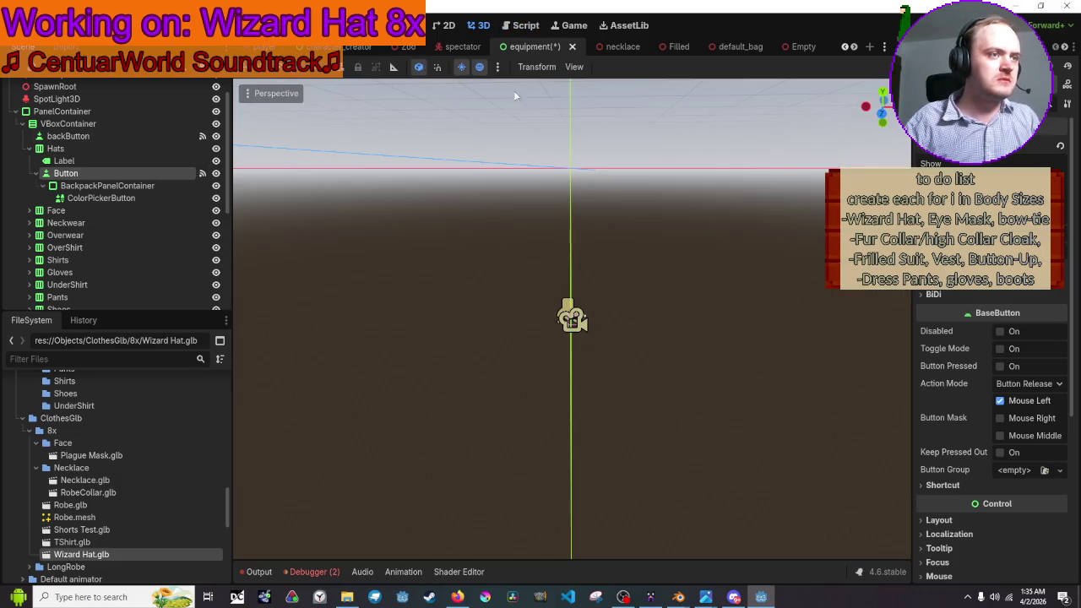
- Switch to the 2D canvas view and select the Equipment root
click(447, 25)
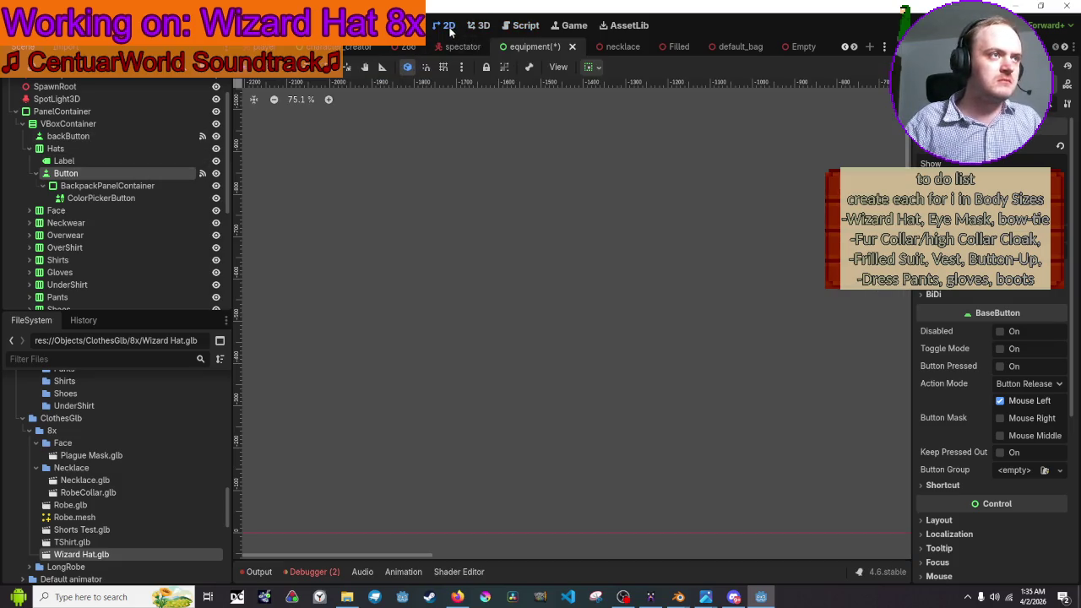
right_click(659, 189)
scroll(513, 211, down, 5)
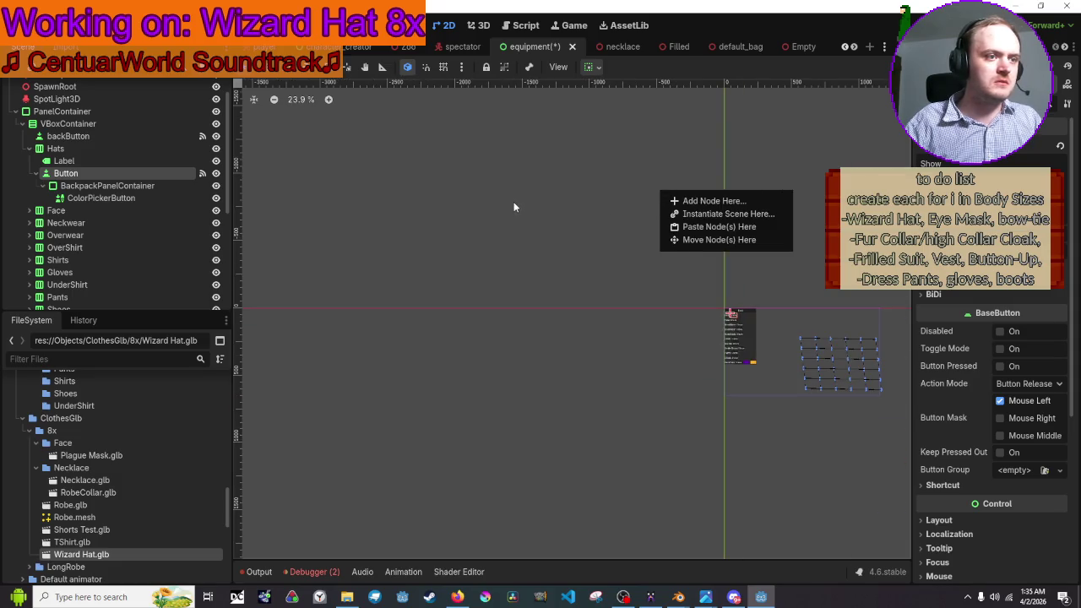
click(453, 174)
click(820, 333)
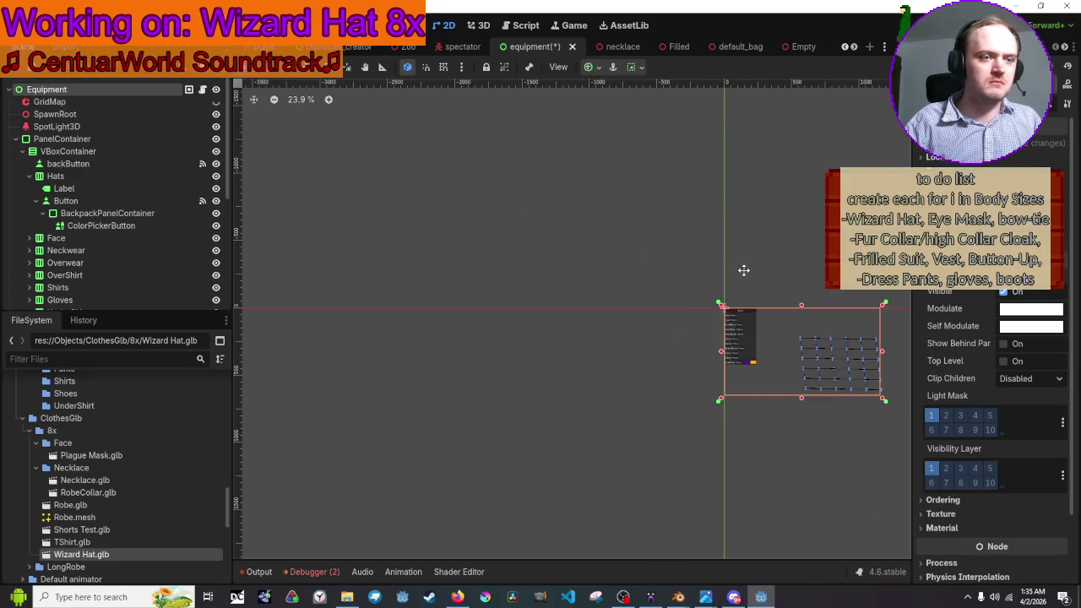
scroll(616, 193, up, 3)
scroll(498, 158, up, 5)
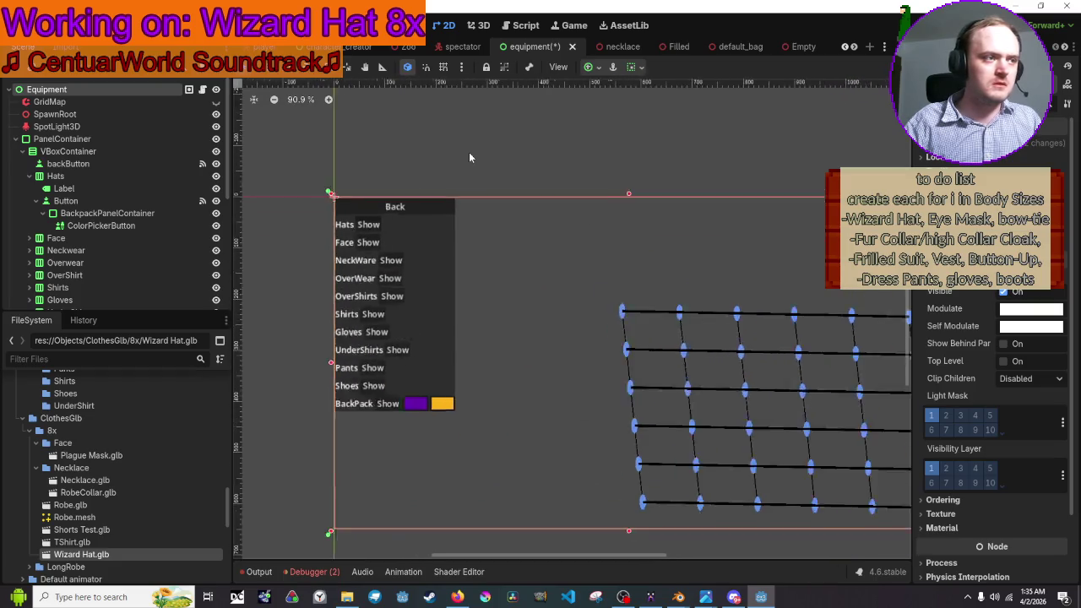
- Drag the copied BackpackPanelContainer onto Hats so it becomes Hats' child
click(42, 164)
click(66, 201)
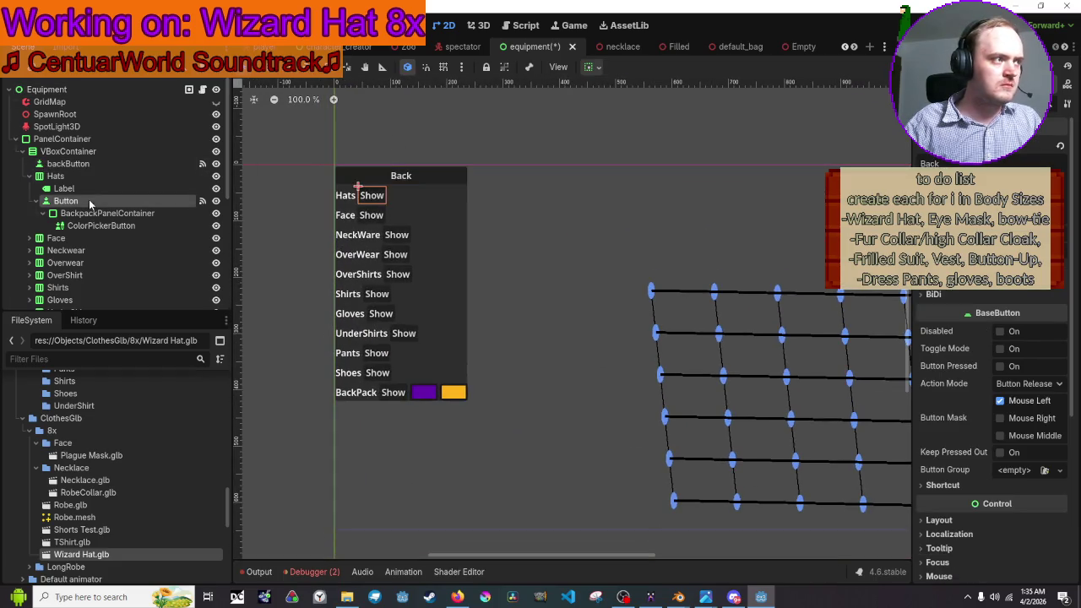
click(98, 225)
drag(97, 213, 80, 177)
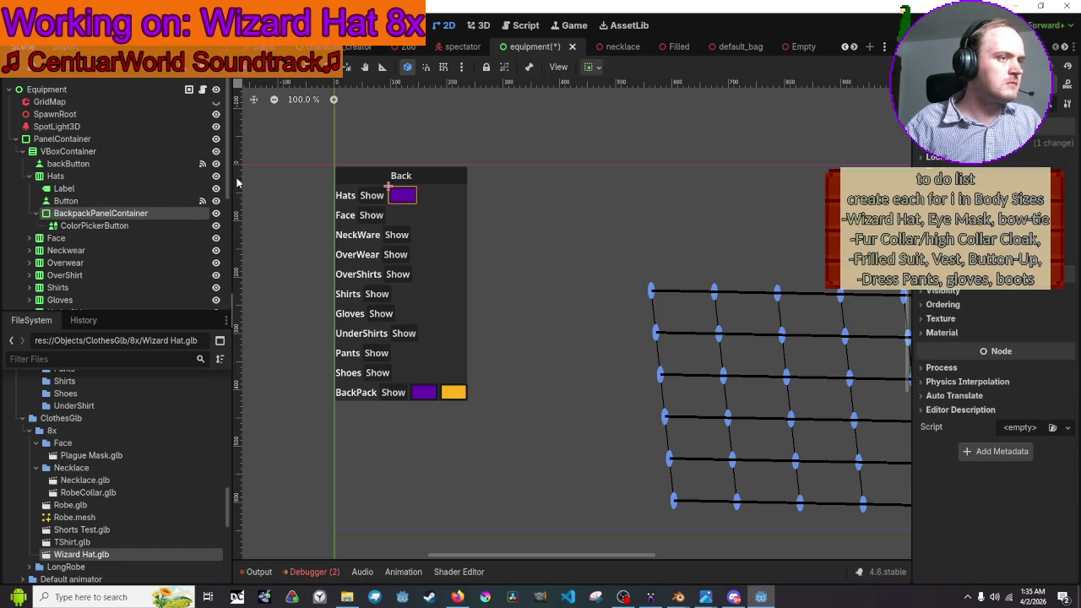
scroll(380, 168, up, 4)
click(510, 157)
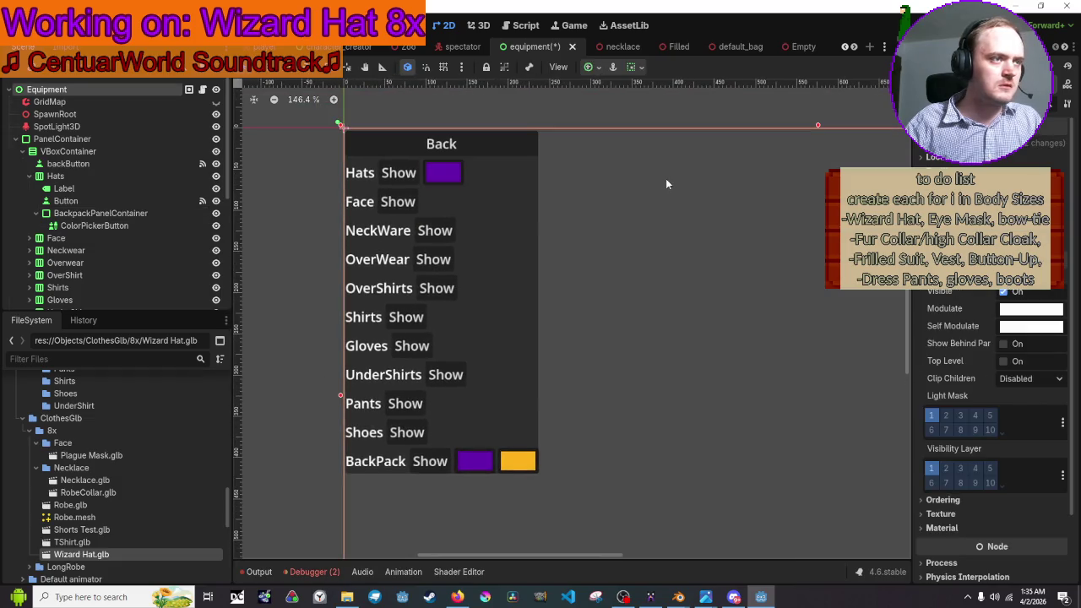
scroll(462, 109, down, 2)
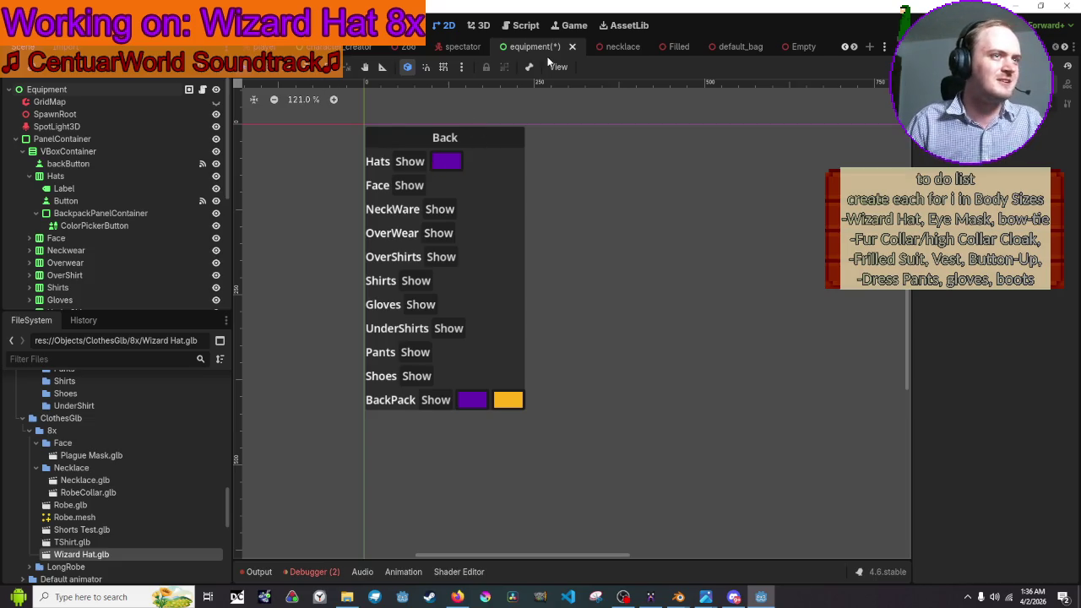
scroll(637, 225, down, 5)
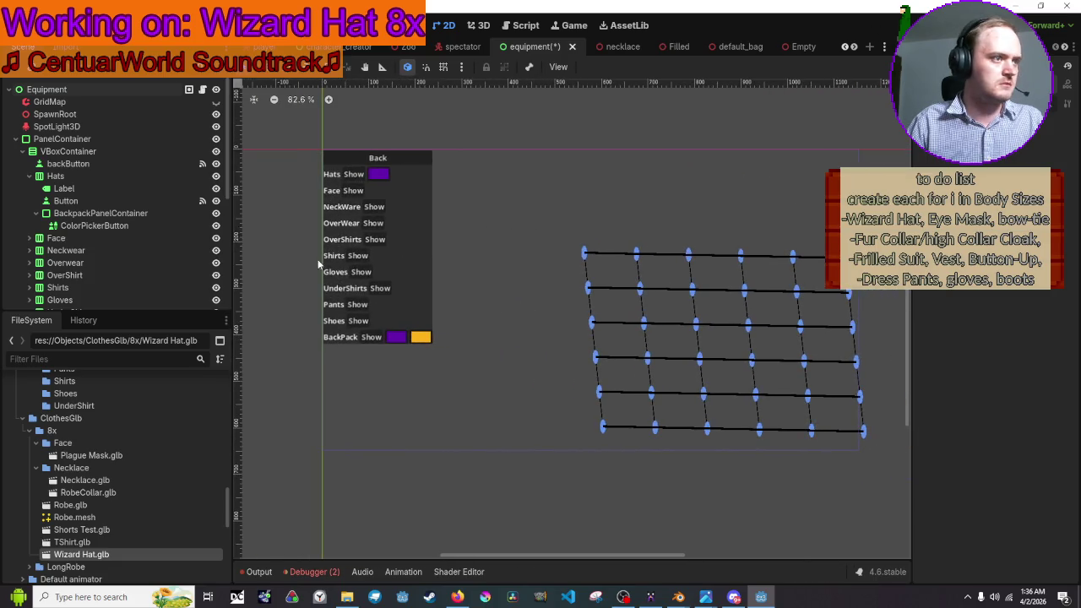
- Select the hat's ColorPickerButton and show its signals in the Node panel
click(121, 163)
click(132, 223)
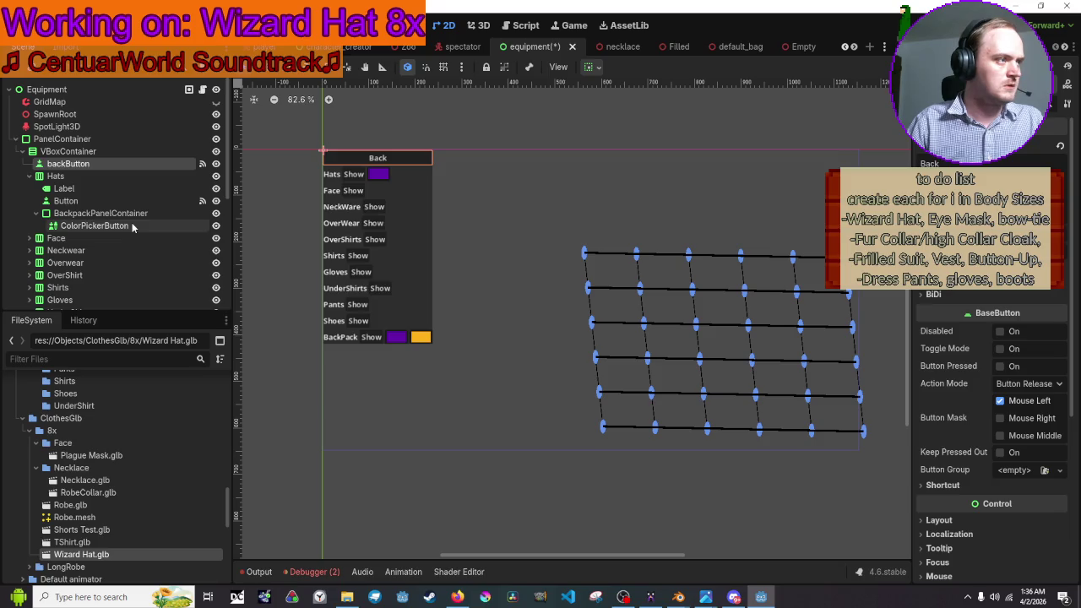
click(979, 46)
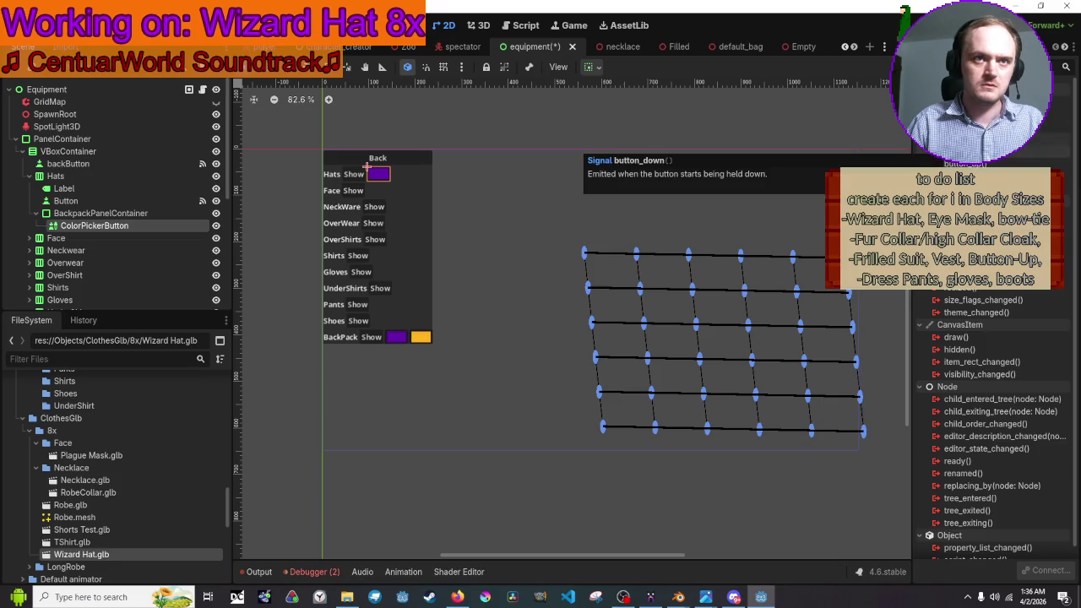
- Connect color_changed to the receiver method _on_Hat_color_picker_button_color_changed by inserting 'Hat_'
double_click(971, 114)
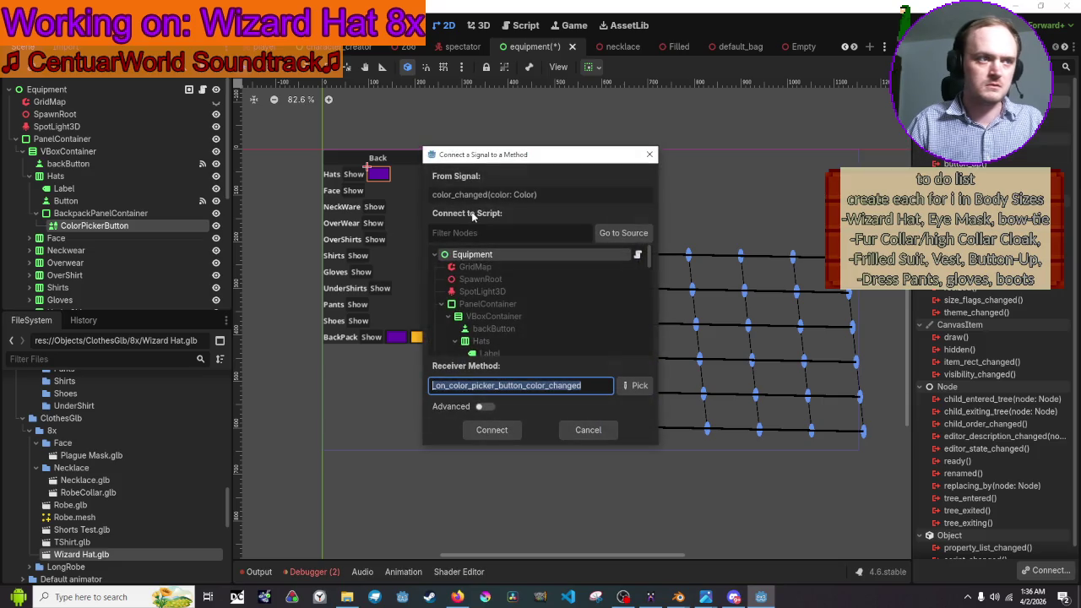
click(496, 389)
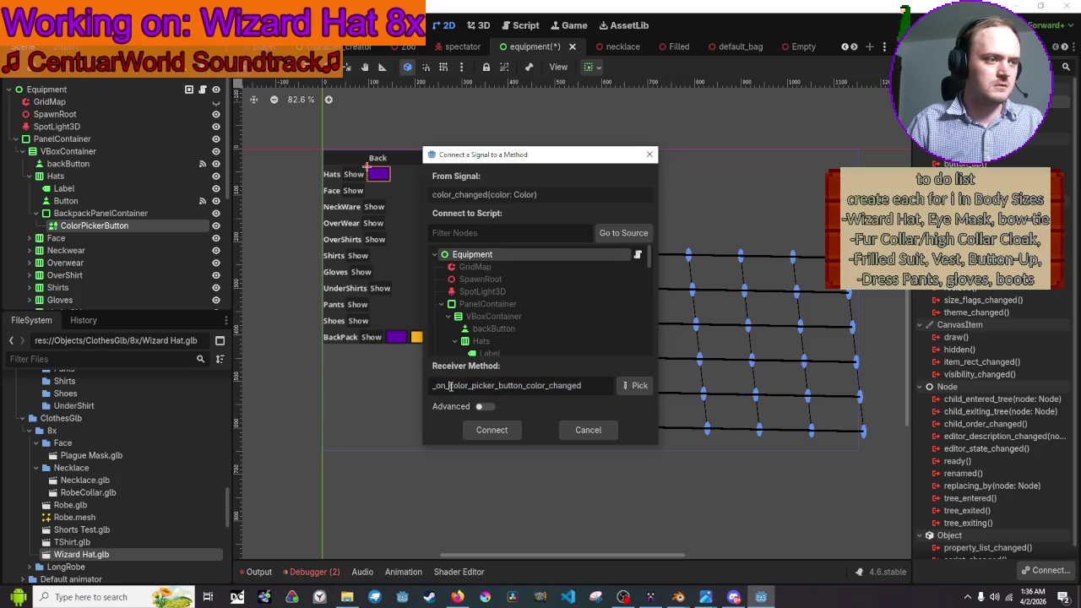
text(Hat)
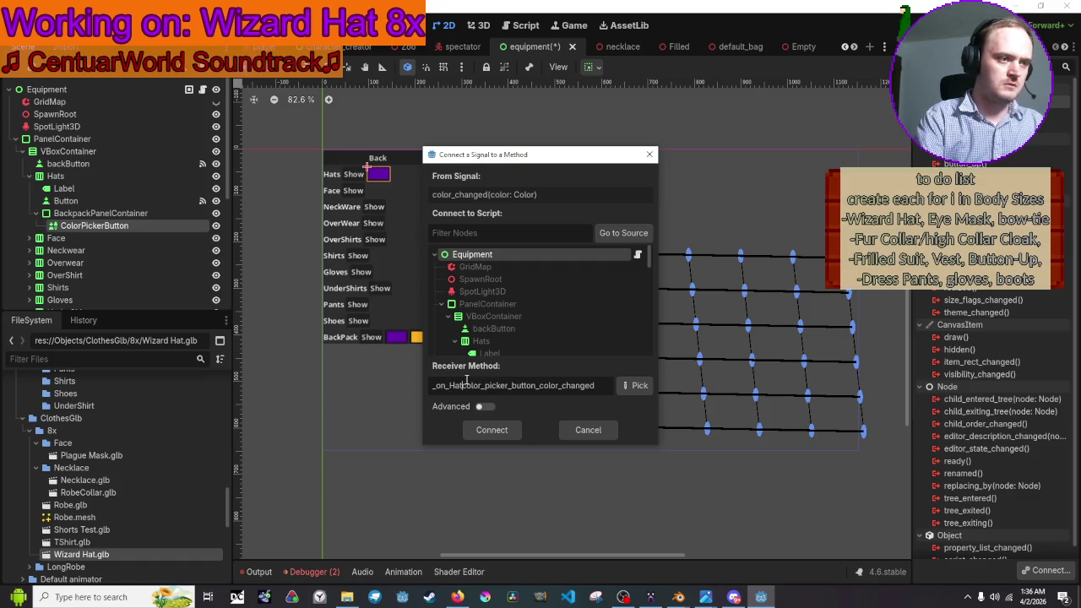
text(_)
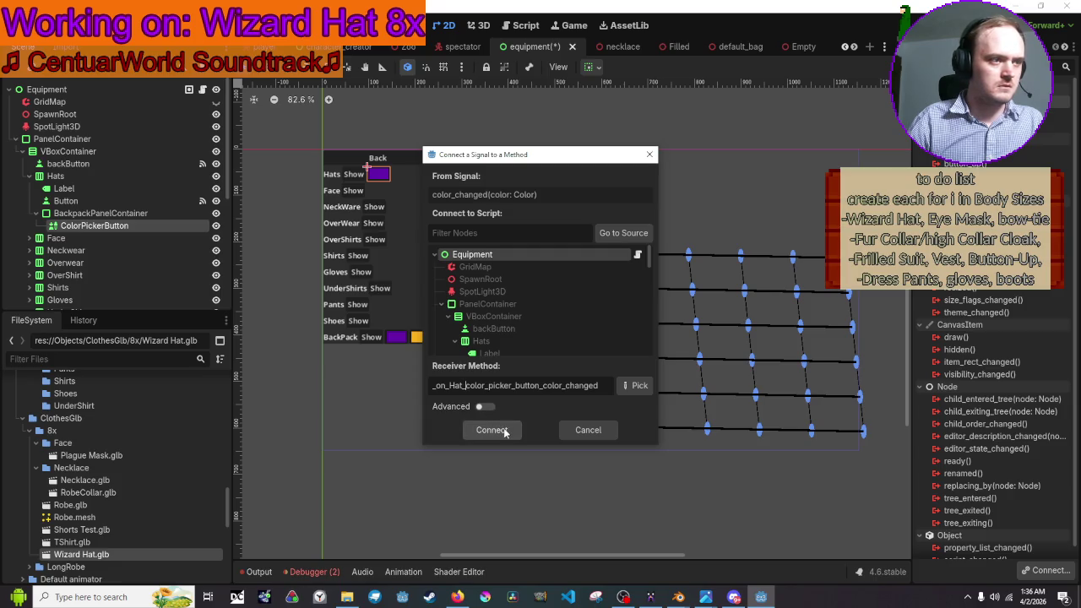
click(492, 430)
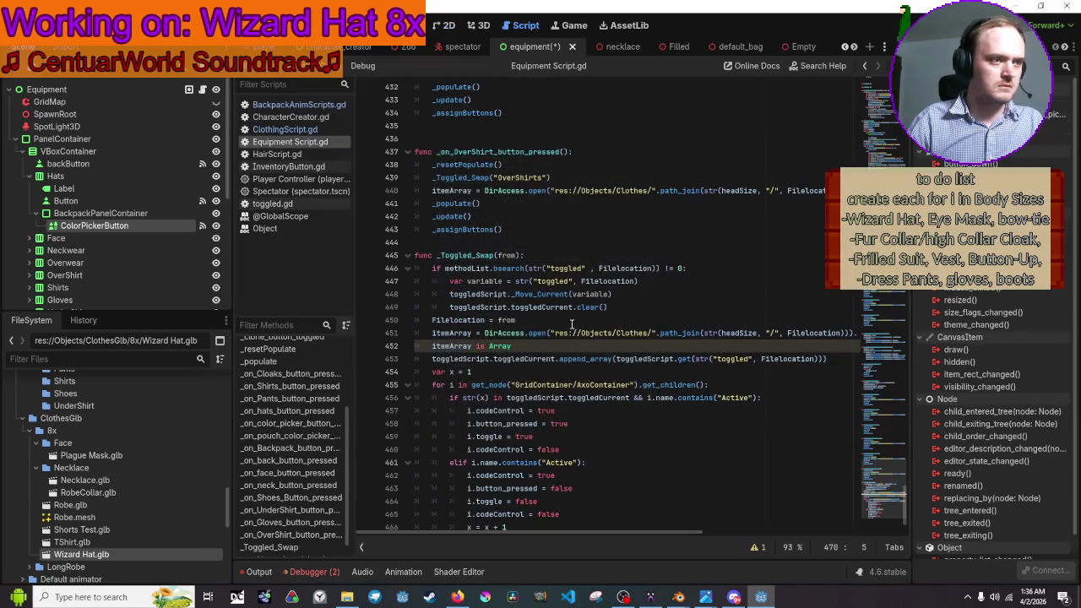
- Move the hat handler stub to line 364, between the backpack and pouch colour handlers
mouse_move(585, 507)
mouse_down()
mouse_move(650, 494)
mouse_move(416, 473)
mouse_move(415, 489)
mouse_up()
key(alt+Up)
key(alt+Up)
key(alt+Up)
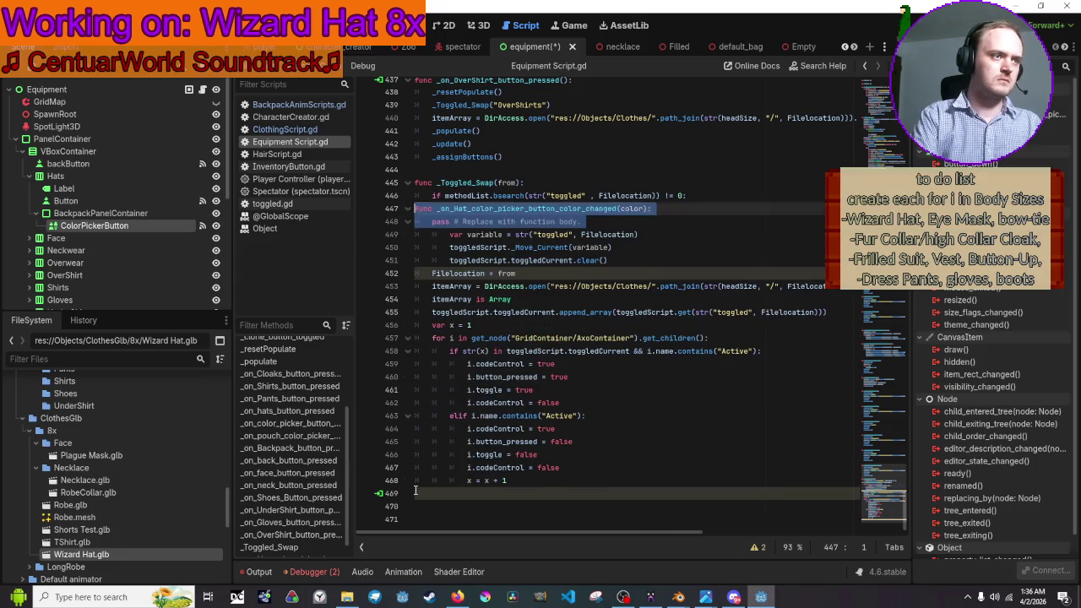
key(alt+Down)
key(alt+Down)
key(alt+Down)
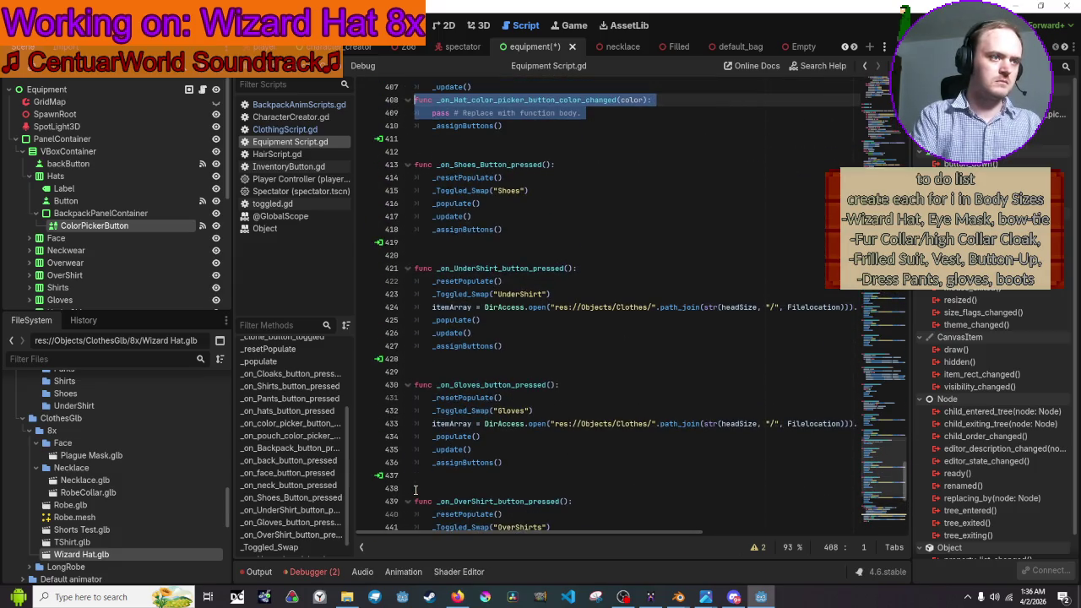
scroll(415, 488, up, 3)
key(alt+Up)
key(alt+Up)
key(alt+Up)
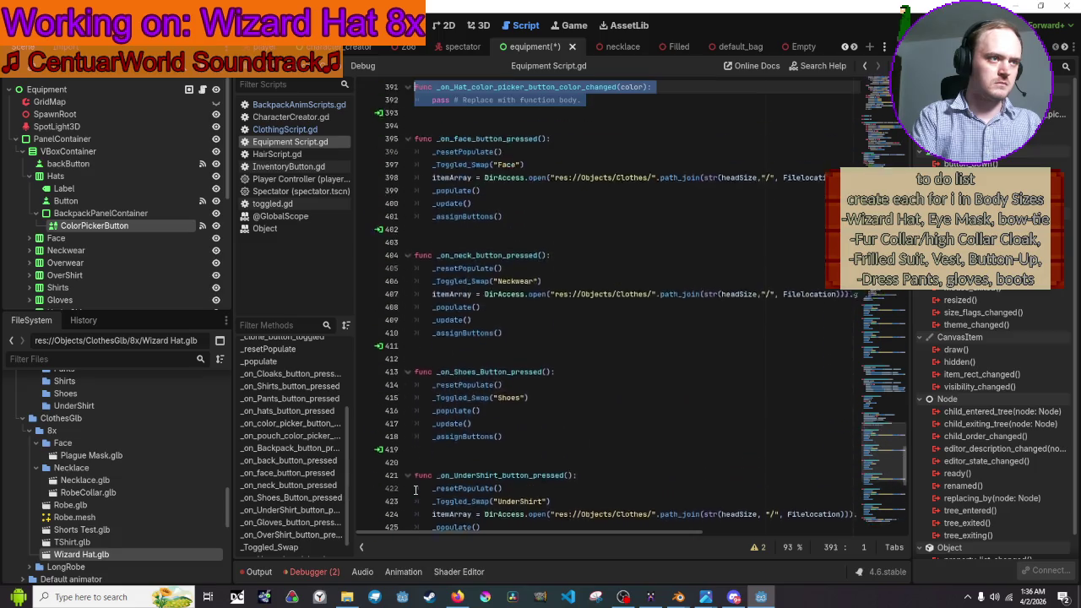
key(alt+Up)
key(alt+Up)
key(alt+Down)
key(alt+Down)
key(alt+Down)
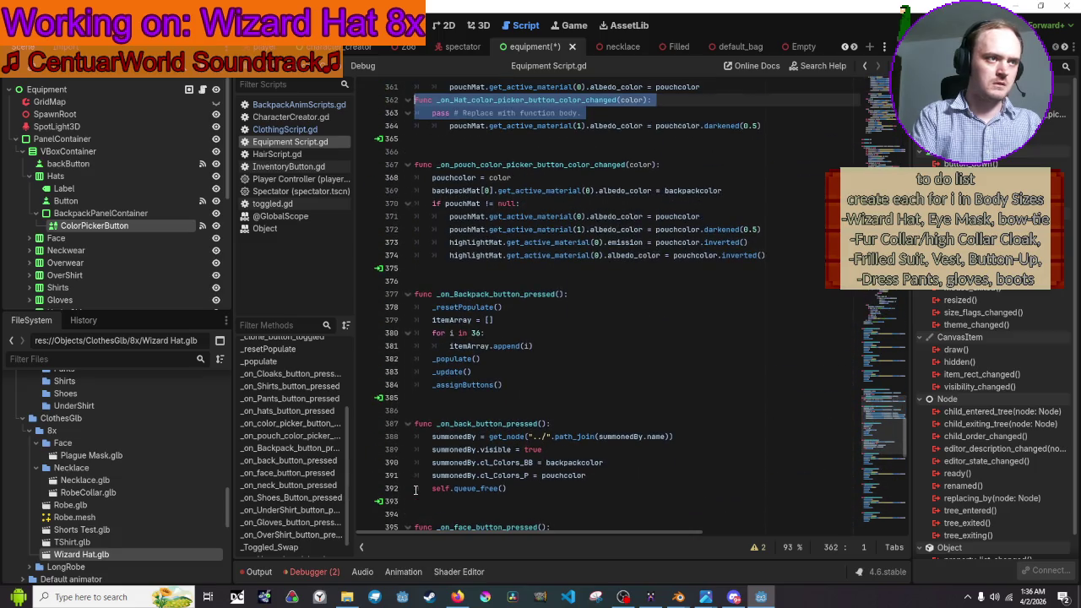
key(alt+Up)
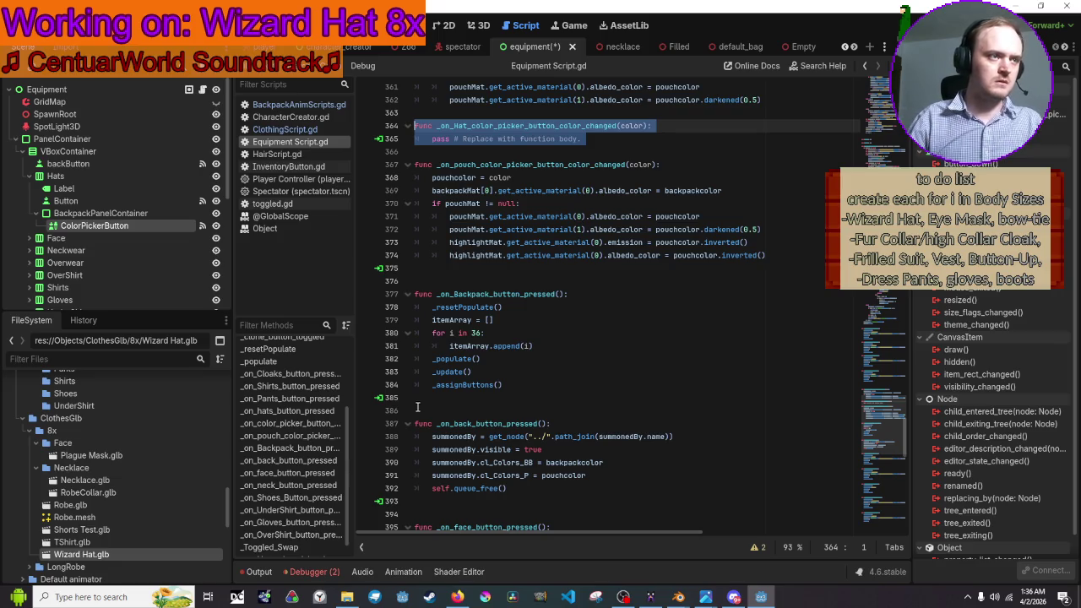
scroll(561, 465, up, 2)
mouse_move(765, 333)
mouse_down()
mouse_move(675, 330)
mouse_move(540, 281)
mouse_move(397, 252)
mouse_up()
key(ctrl+c)
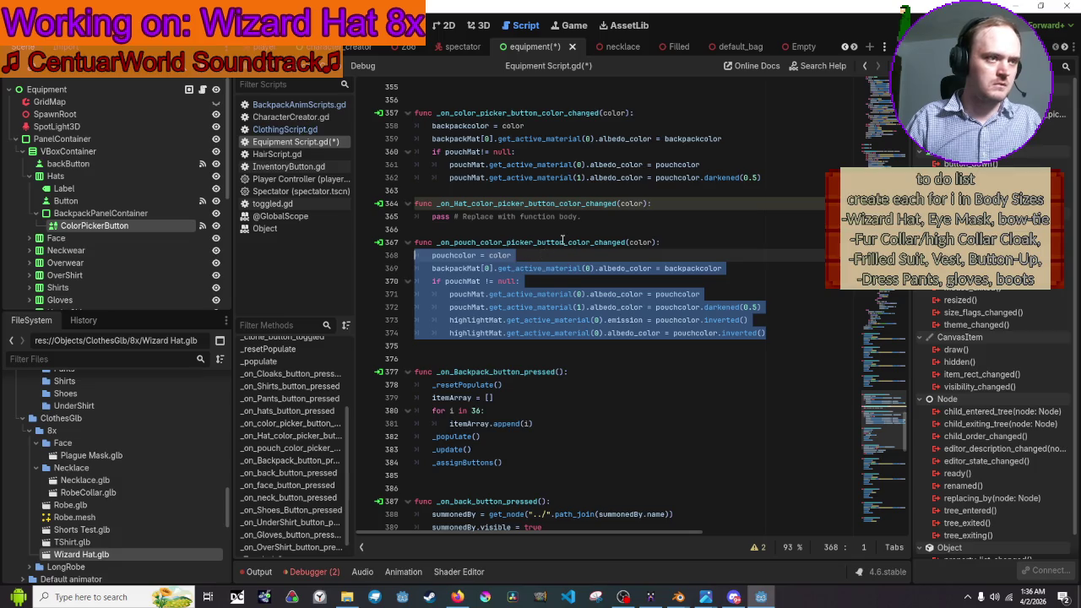
mouse_move(588, 217)
mouse_down()
mouse_move(594, 210)
mouse_move(346, 211)
mouse_up()
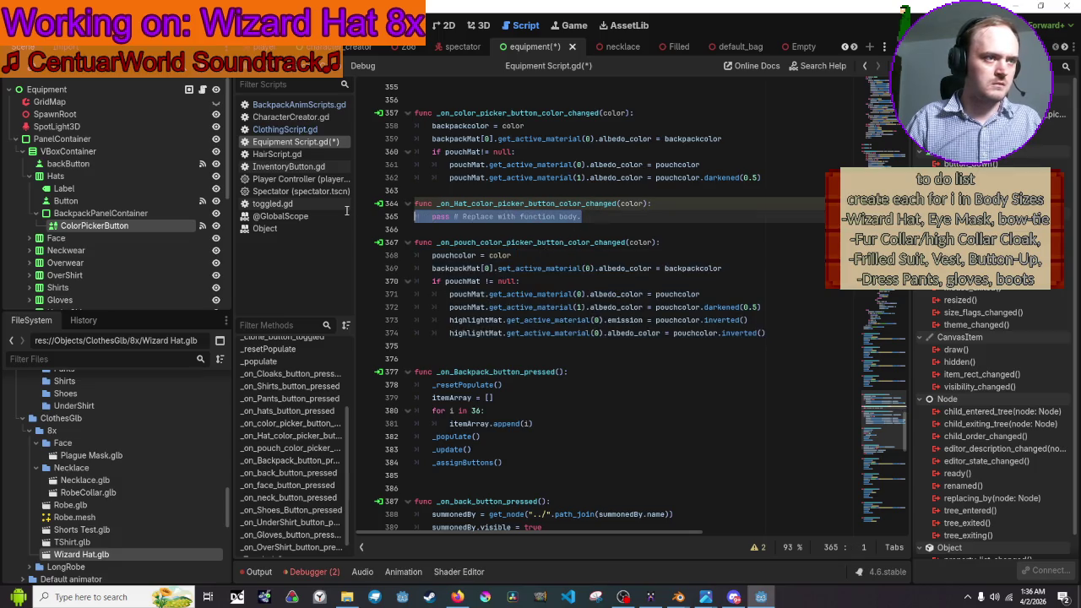
- Paste the pouch colour code over 'pass' and rename pouchcolor to hatcolor
key(ctrl+v)
double_click(445, 217)
click(455, 216)
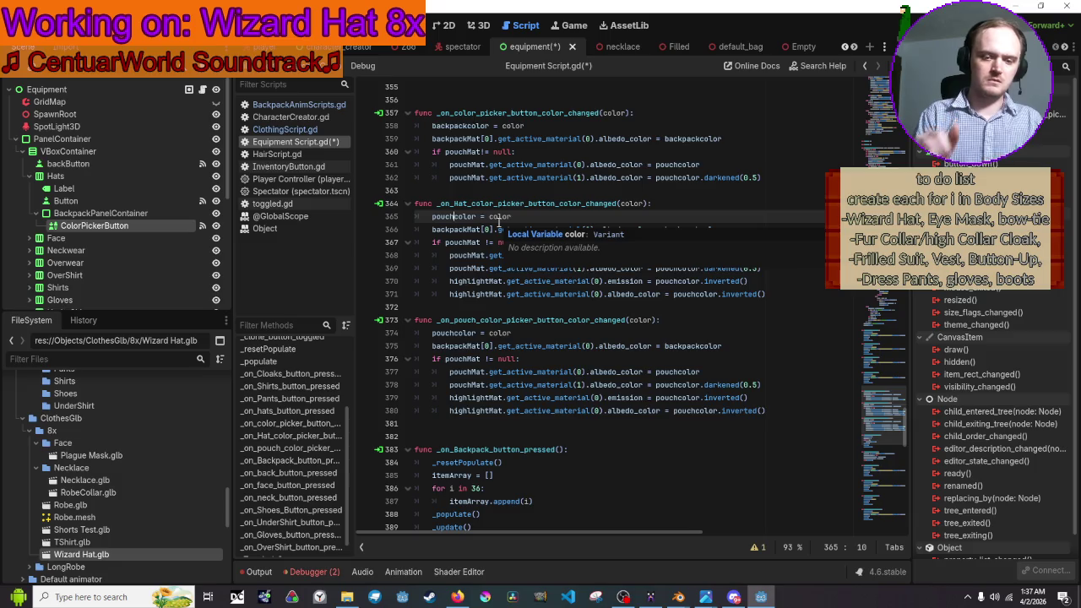
key(BackSpace)
key(BackSpace)
key(BackSpace)
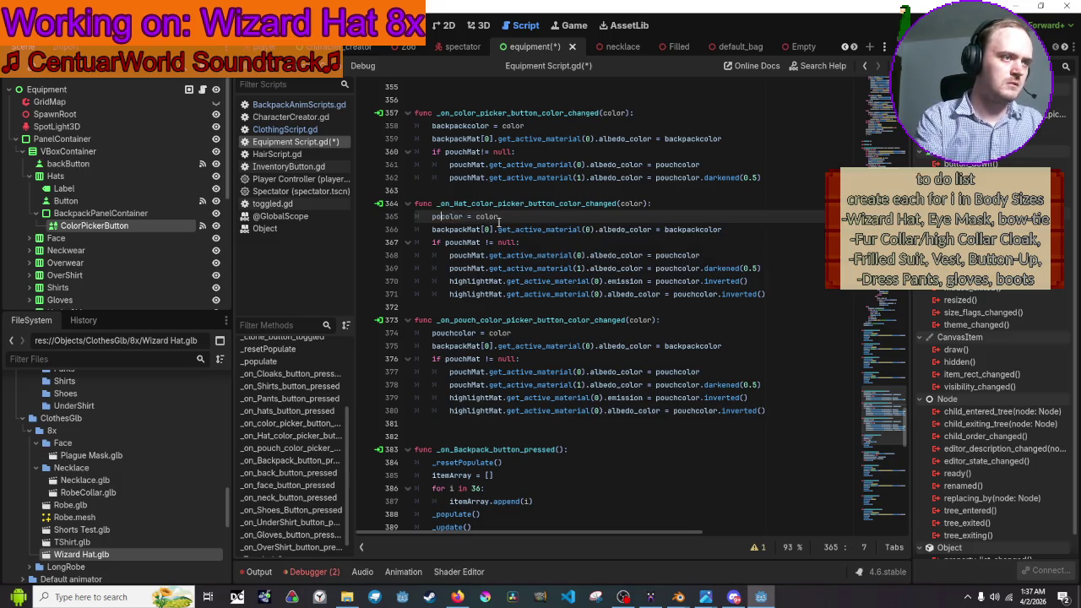
text(hat)
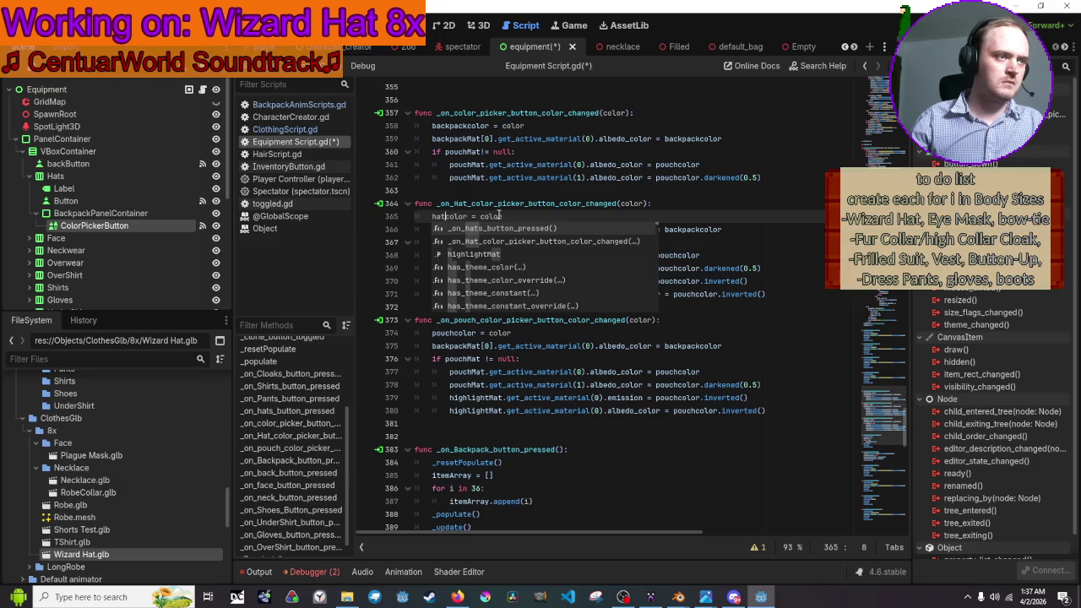
key(Escape)
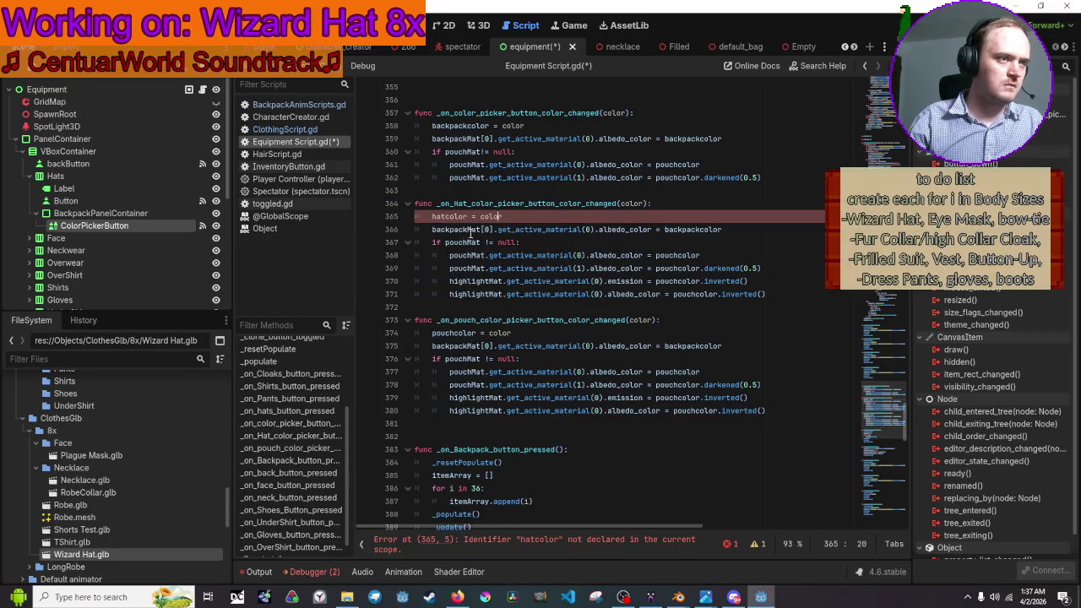
- Change backpackMat to hatMat on the handler's second line
click(468, 230)
drag(469, 229, 431, 230)
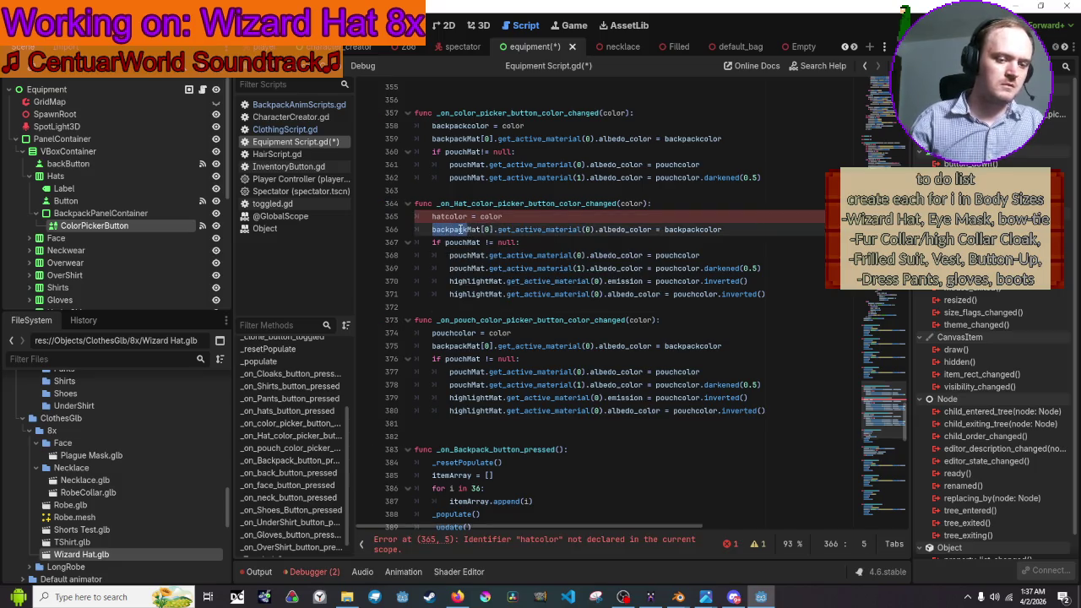
text(hat)
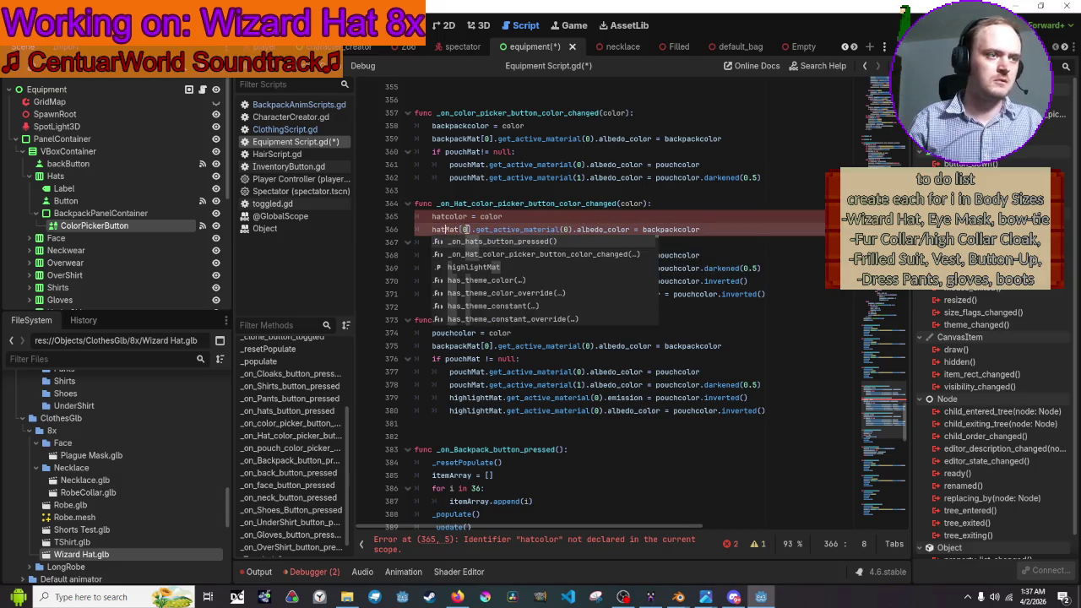
click(722, 176)
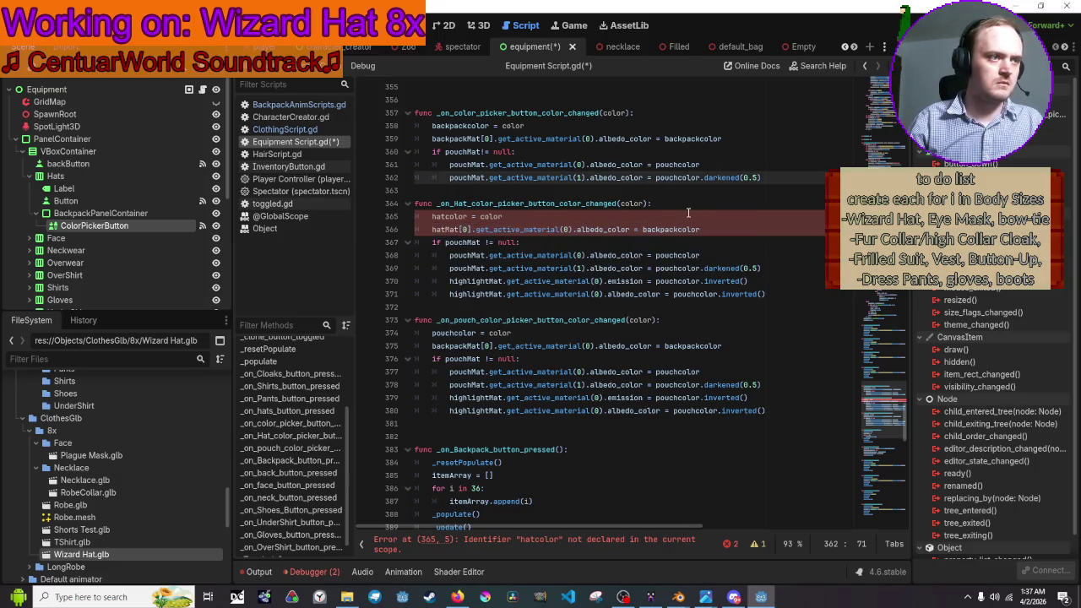
scroll(586, 340, up, 20)
- Fold the _ready, highlighter, _assignButtons, _cloneButtons and _update functions
scroll(586, 341, up, 20)
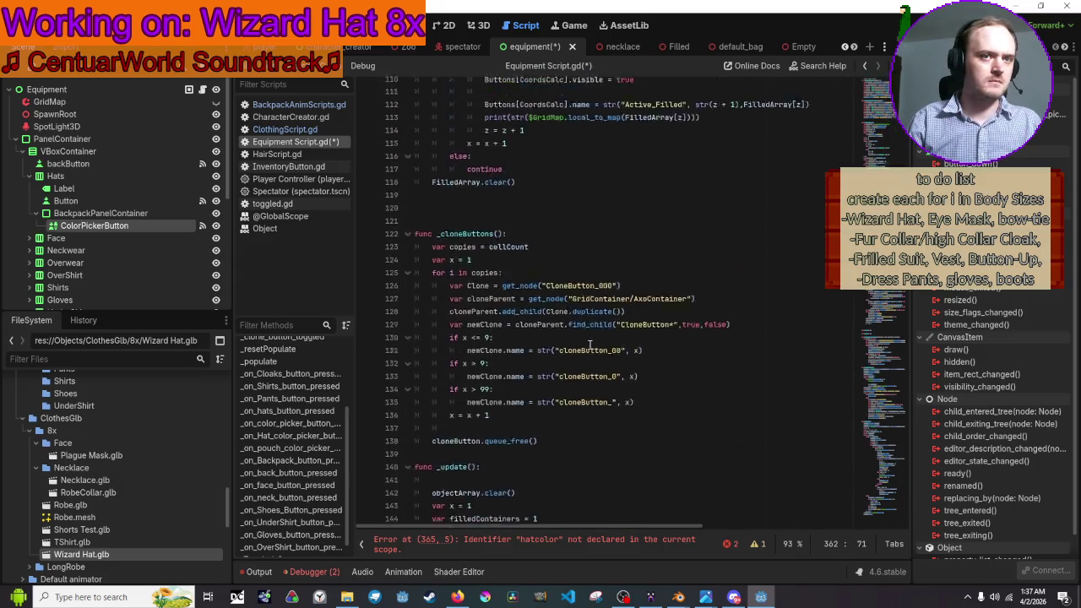
scroll(589, 344, up, 20)
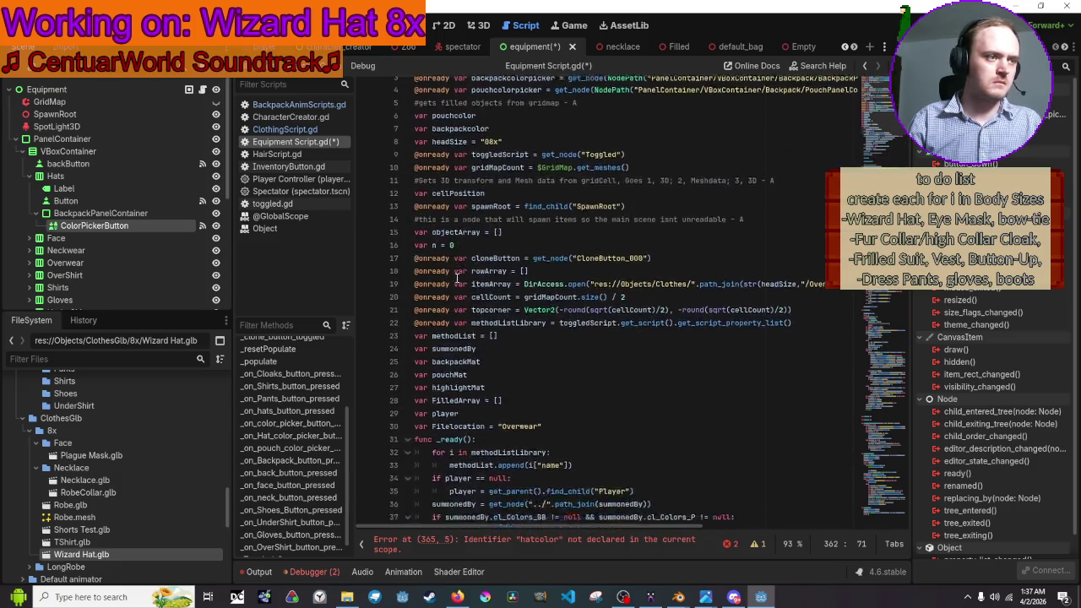
scroll(456, 277, down, 5)
click(409, 243)
click(407, 255)
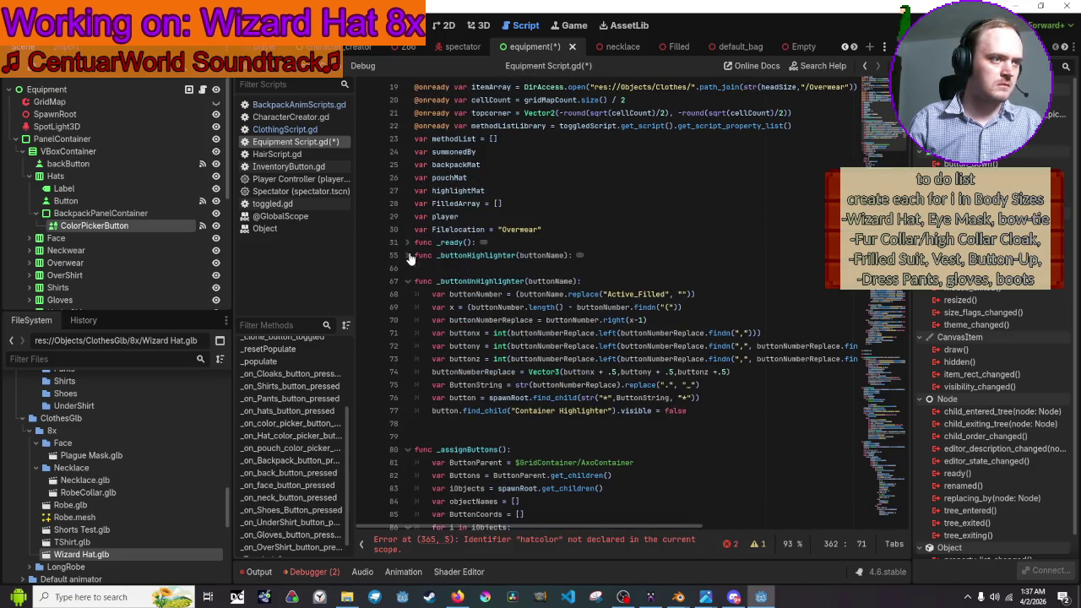
click(406, 281)
click(408, 321)
click(410, 371)
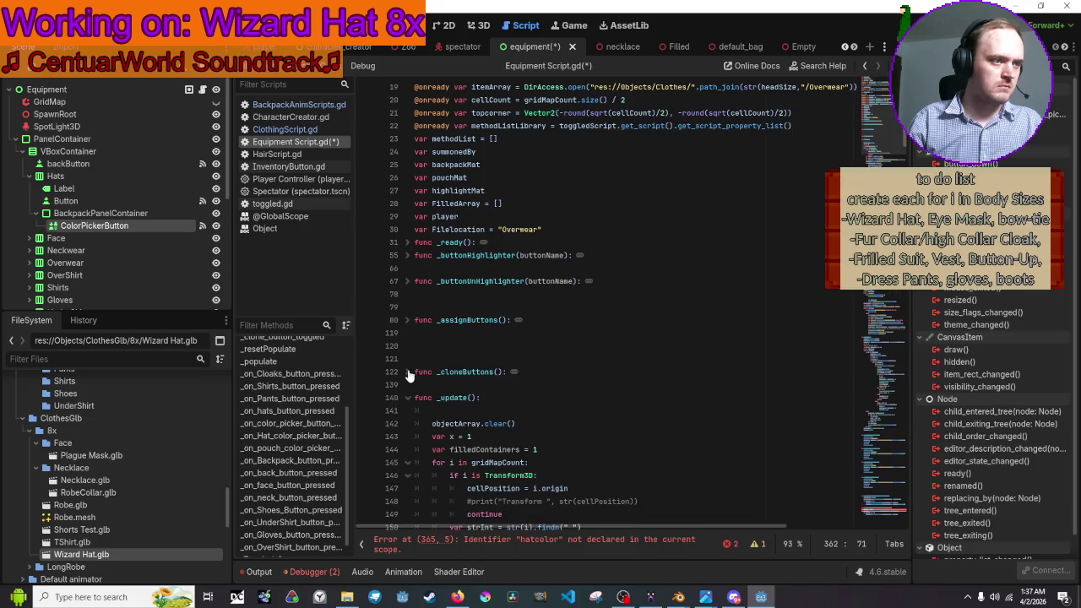
scroll(411, 367, down, 3)
click(408, 359)
scroll(406, 367, down, 1)
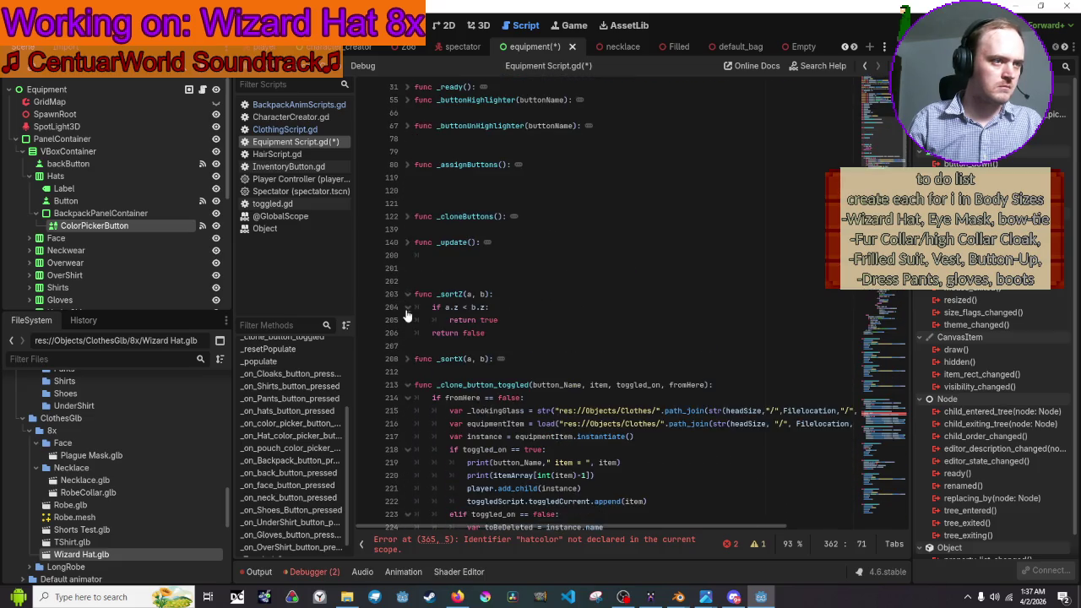
- Fold _clone_button_toggled, _populate, the Cloaks/Shirts/Pants/hats button handlers and the colour picker handler
click(400, 338)
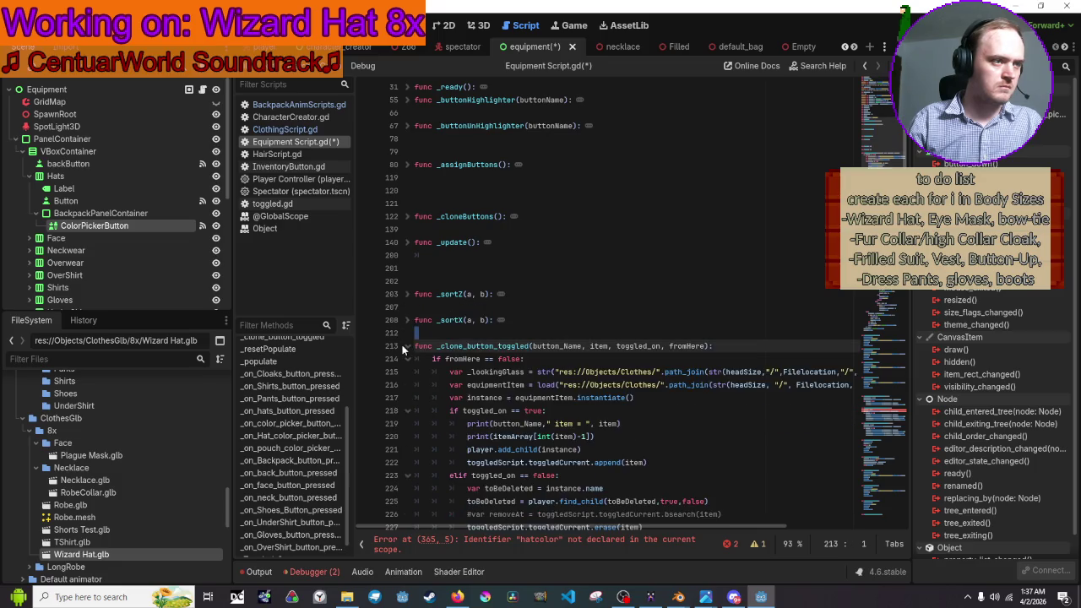
click(407, 347)
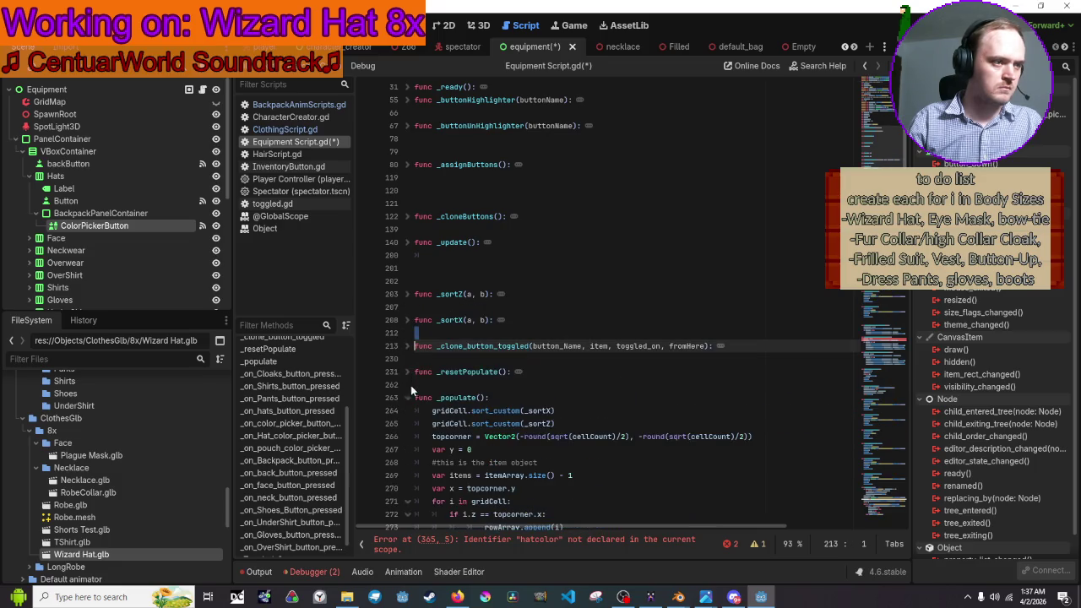
click(408, 397)
scroll(409, 392, down, 2)
click(407, 359)
click(408, 385)
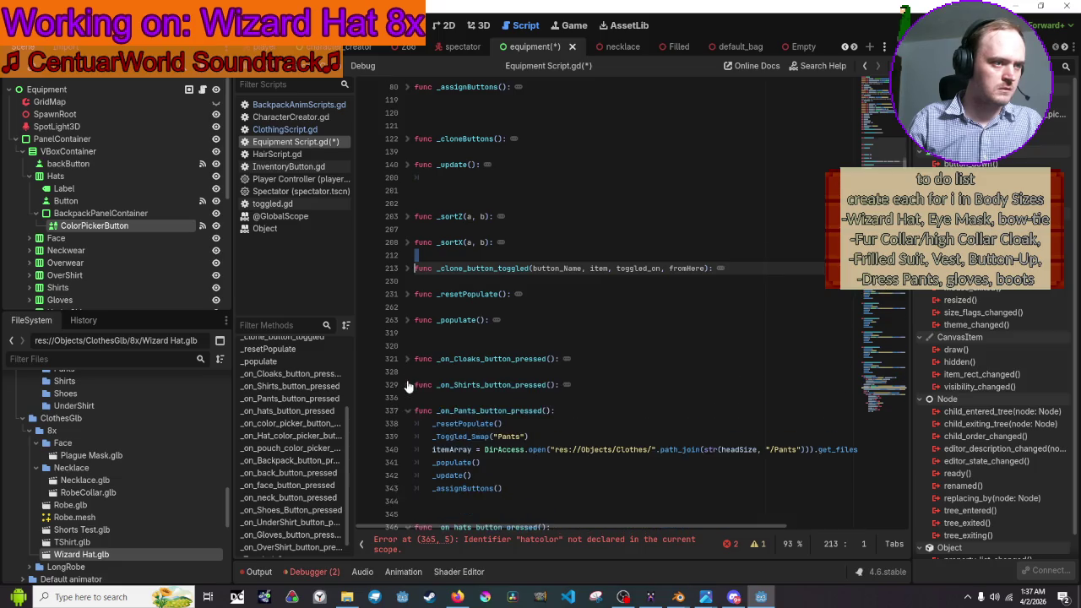
scroll(406, 384, down, 4)
click(407, 256)
click(406, 296)
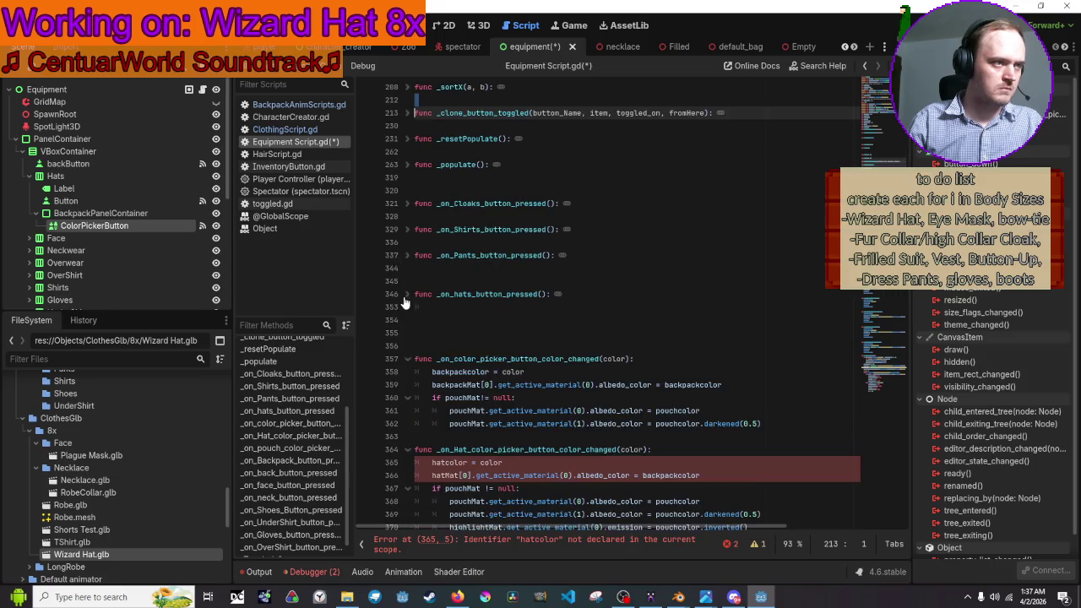
click(407, 359)
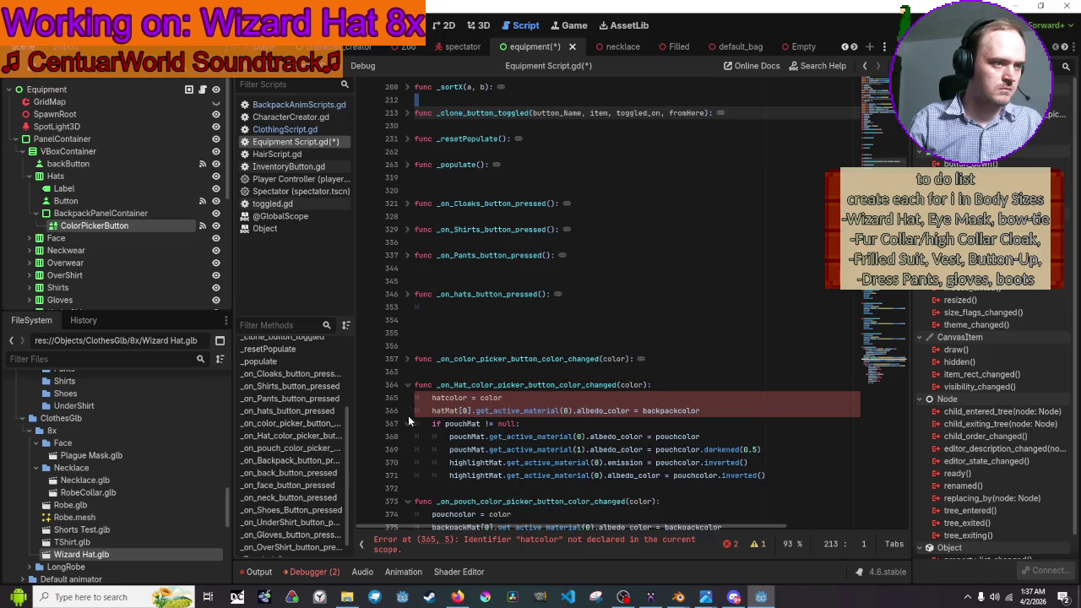
- Add a blank line after var Filelocation = "Overwear"
scroll(522, 227, up, 12)
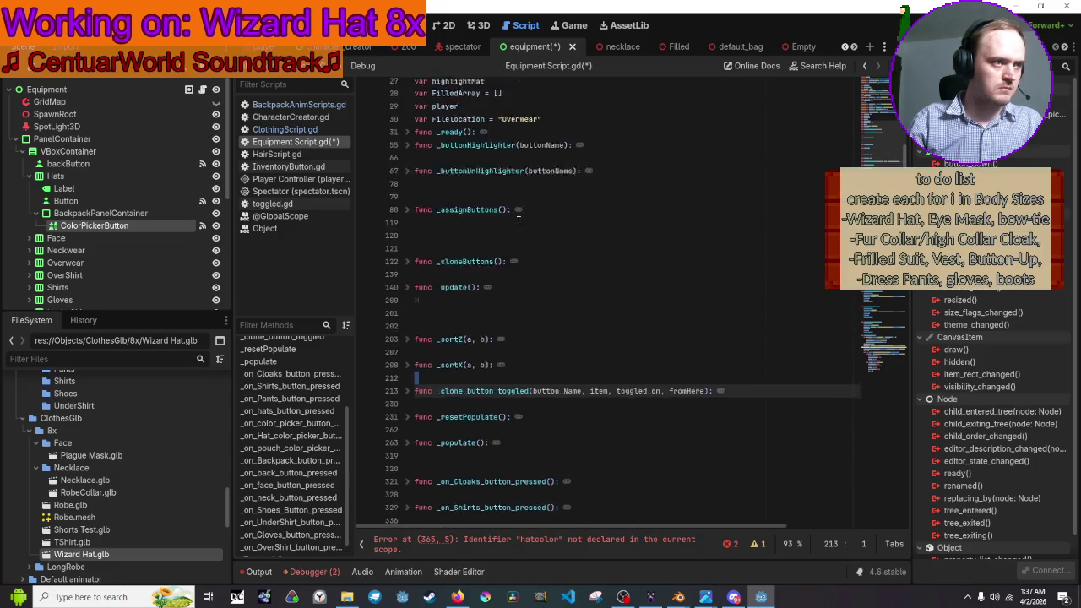
scroll(522, 228, down, 3)
click(545, 346)
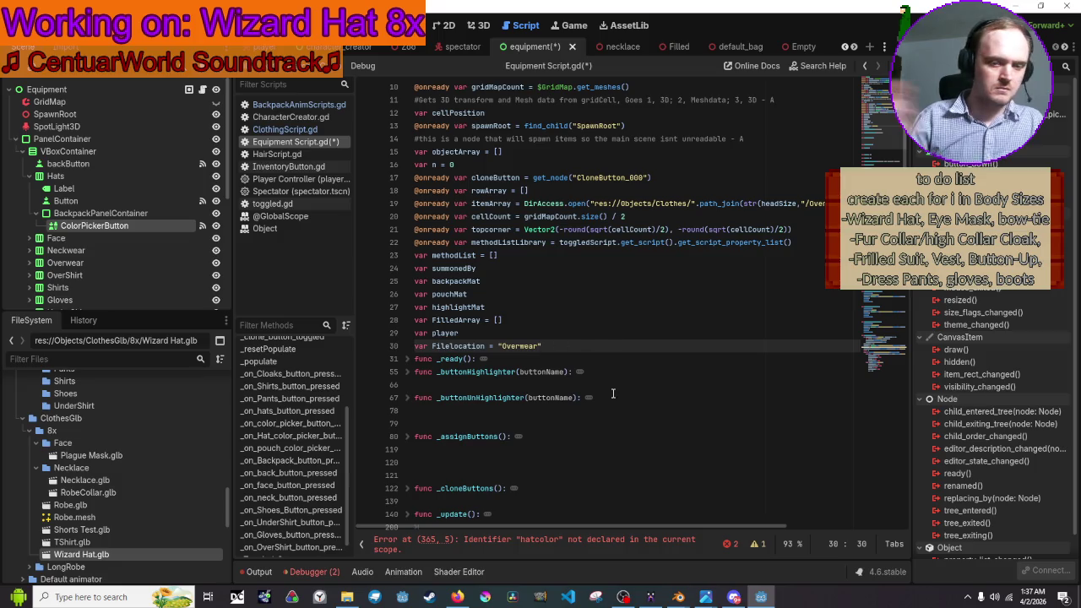
key(Return)
key(Return)
- Declare var hatMat and var hatColor on new lines right after var pouchMat
key(Up)
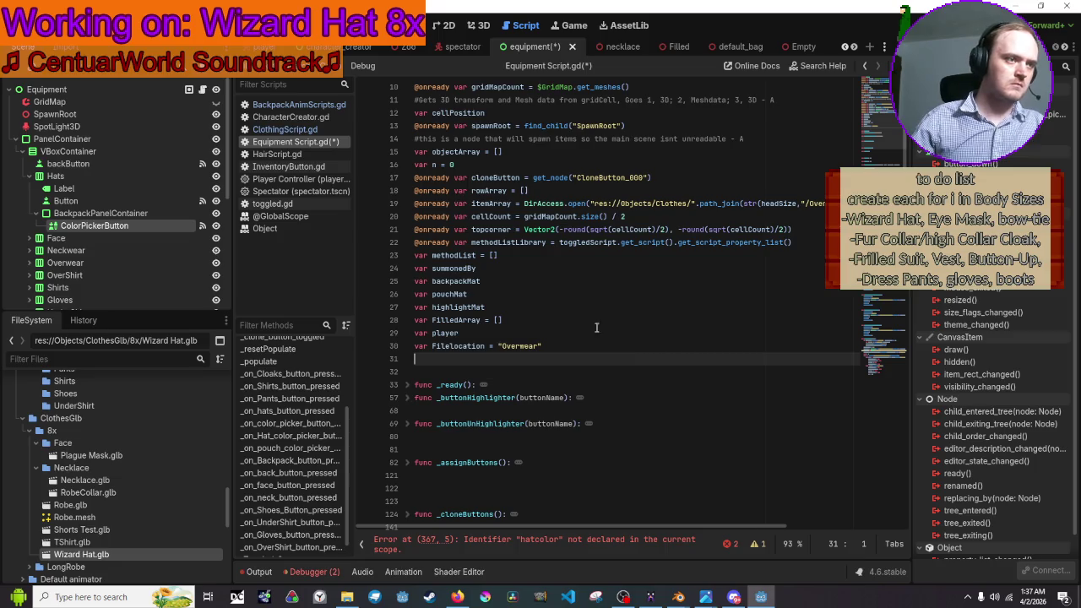
click(586, 300)
key(Return)
text(var )
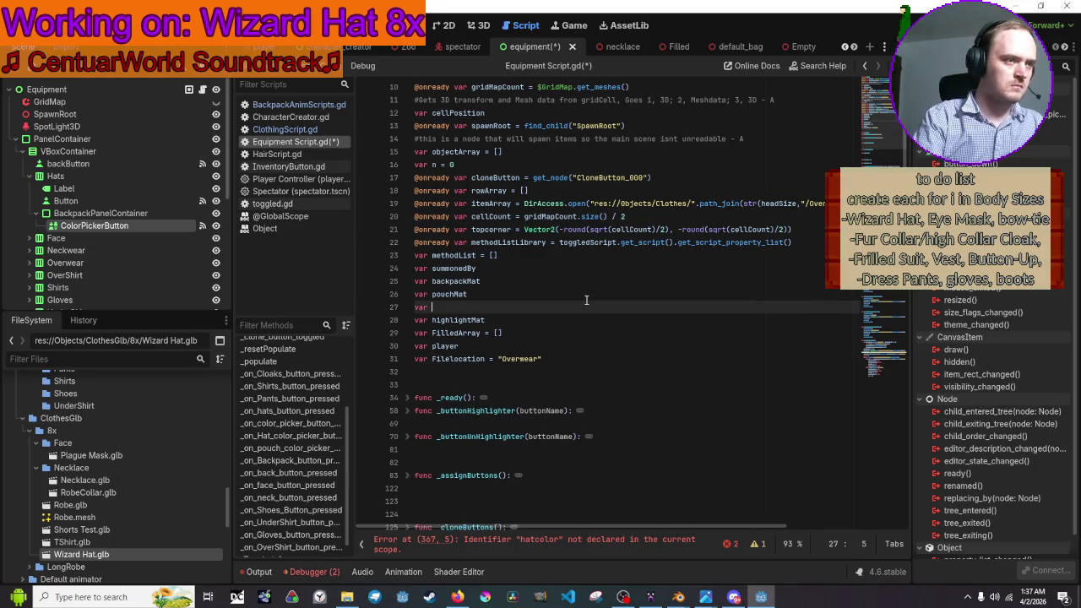
text(hatMat)
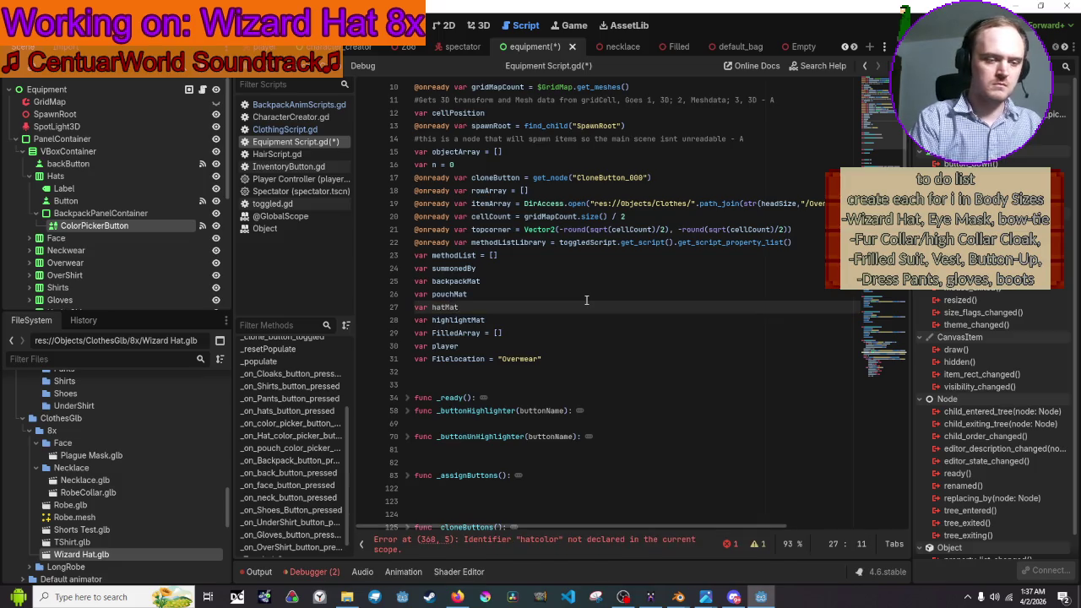
key(Return)
text(ar hat)
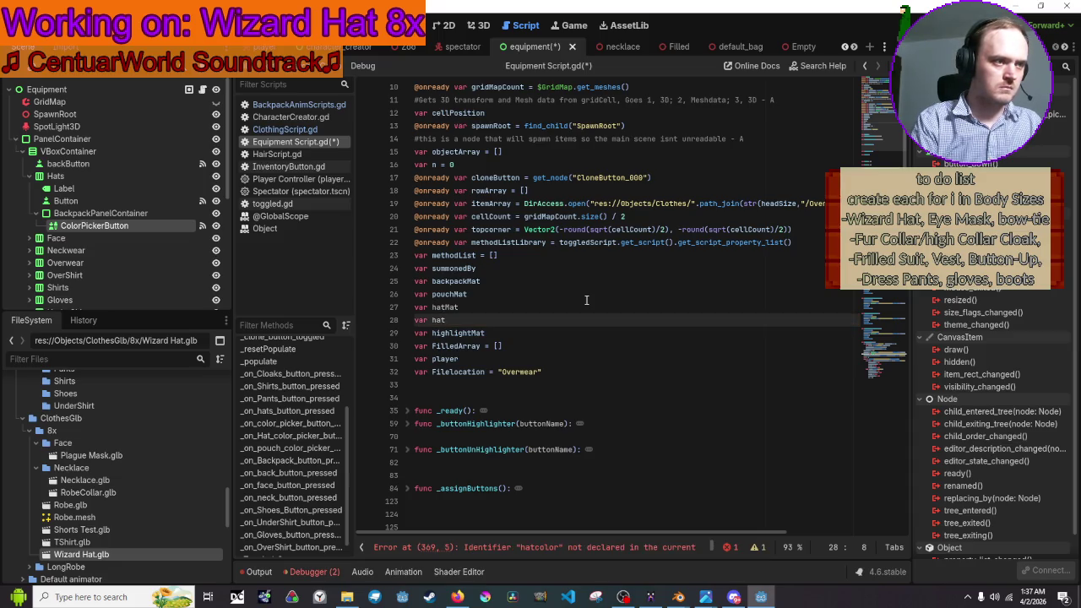
text(Color)
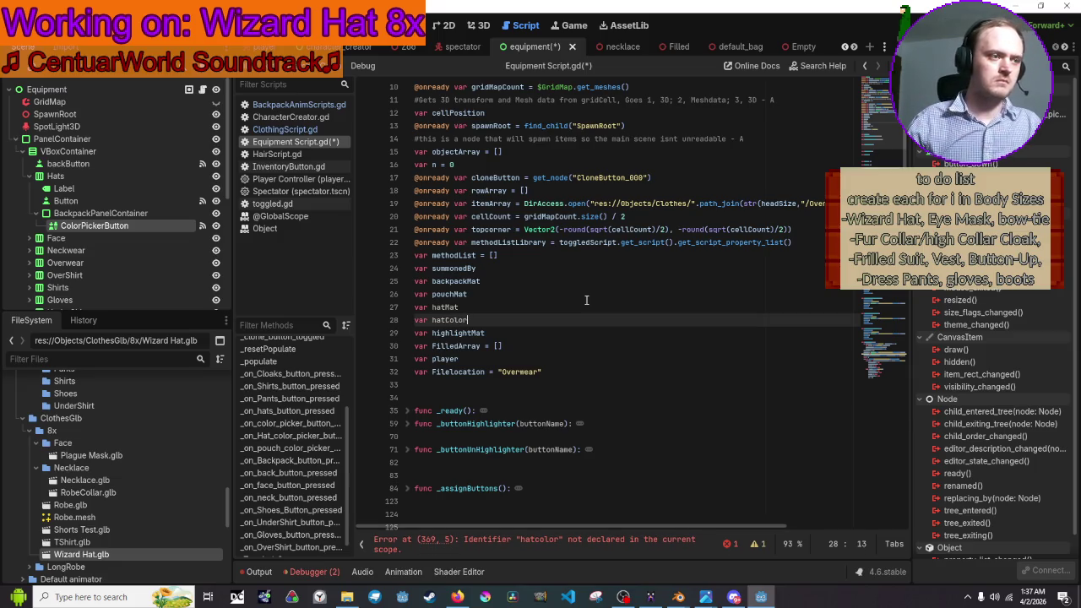
scroll(586, 299, down, 15)
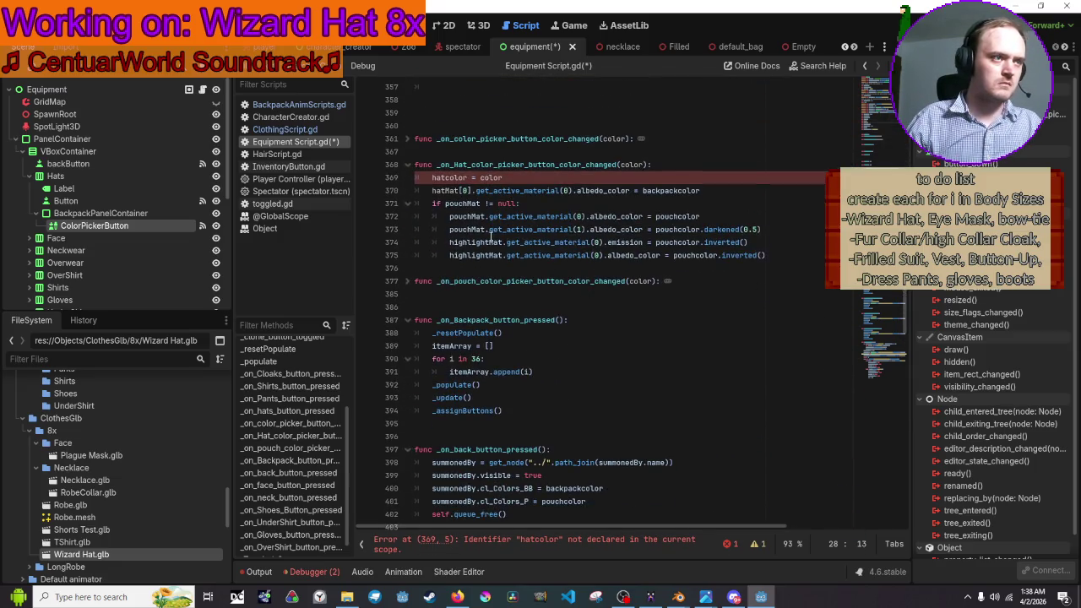
- Rename hatcolor to hatColor in the hat colour handler
click(450, 177)
key(BackSpace)
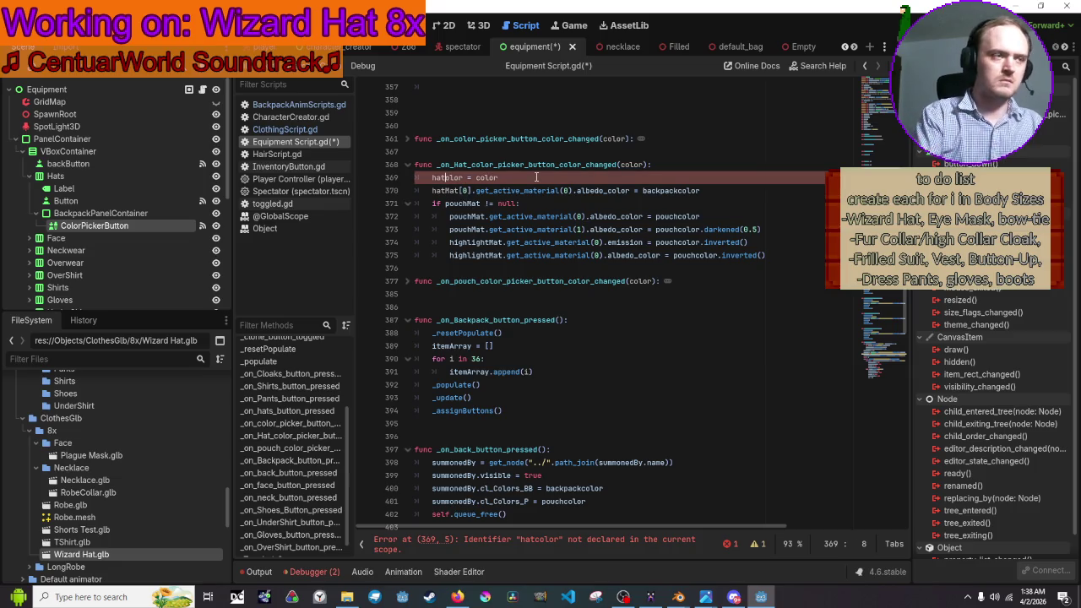
text(C)
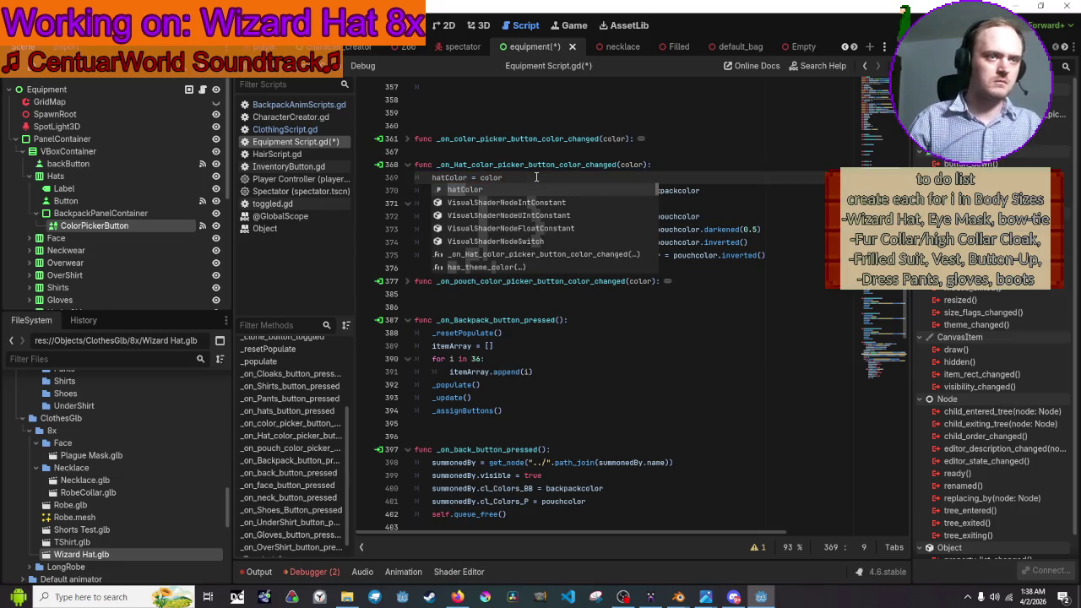
click(535, 177)
- Replace both pouchMat occurrences in the handler with hatMat
scroll(488, 310, up, 1)
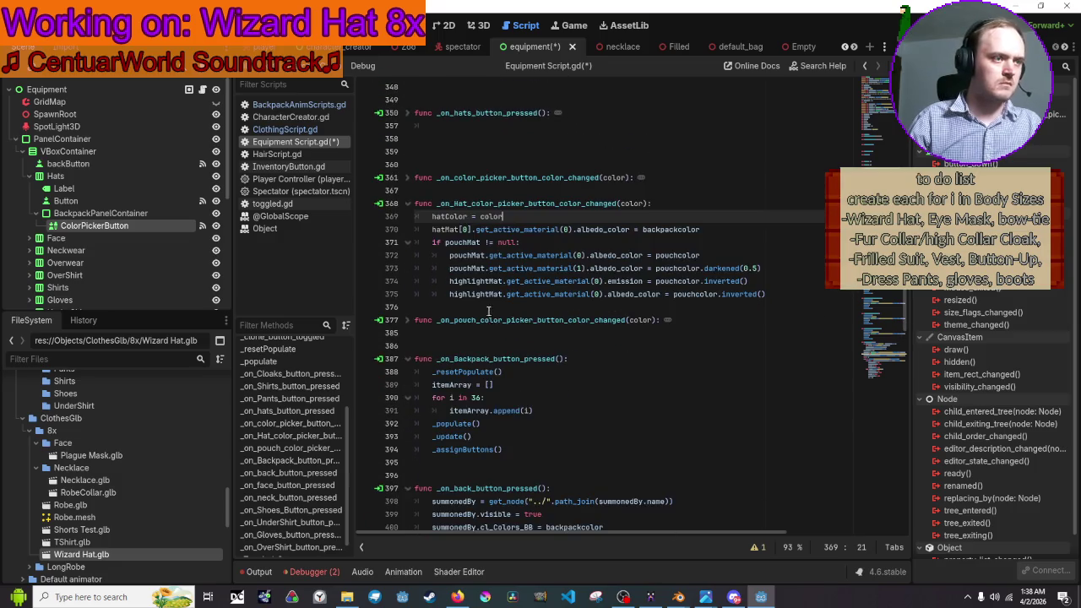
double_click(448, 230)
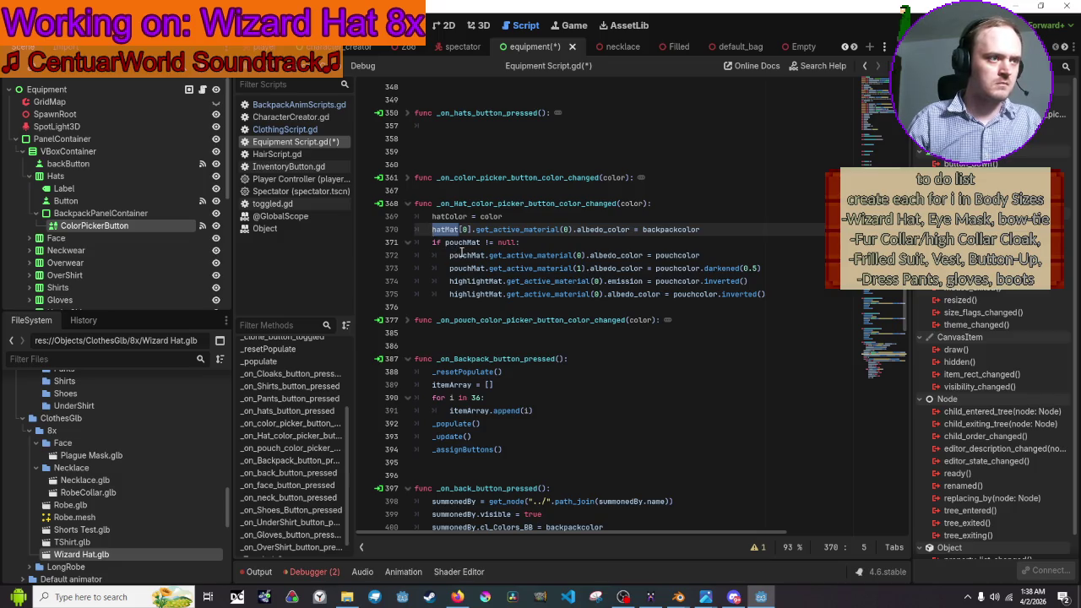
double_click(462, 255)
key(ctrl+d)
text(hatMat)
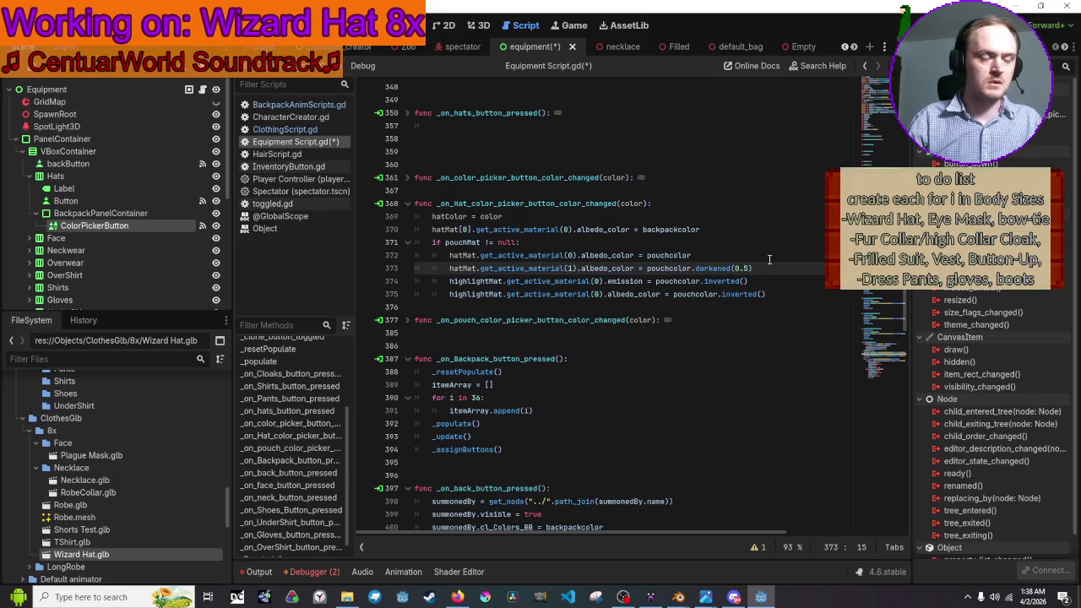
- Delete the darkened second-material hatMat line and both highlightMat lines
click(772, 272)
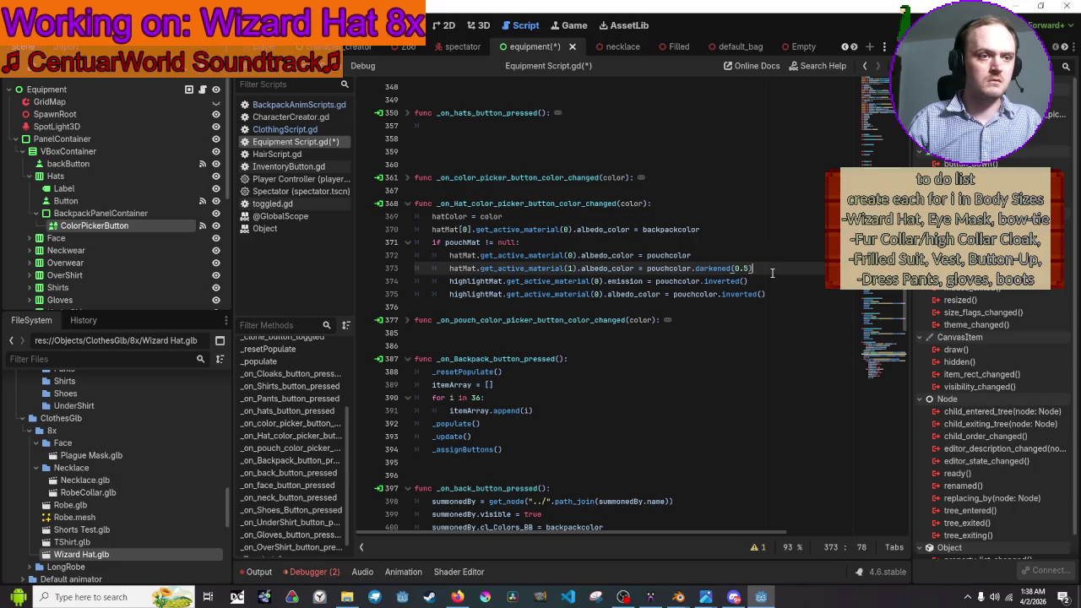
shift+click(395, 273)
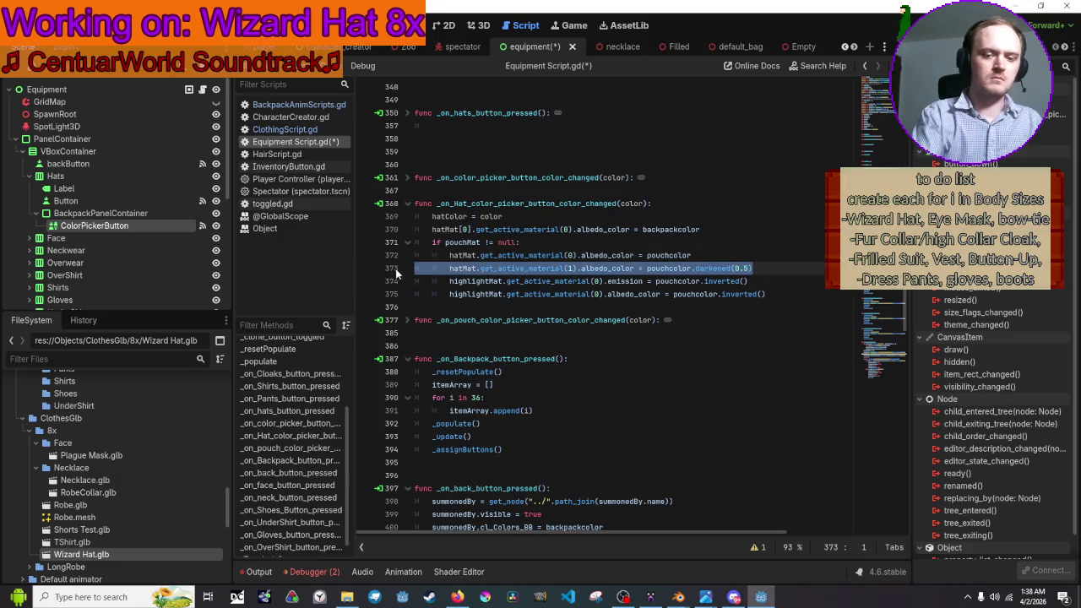
key(BackSpace)
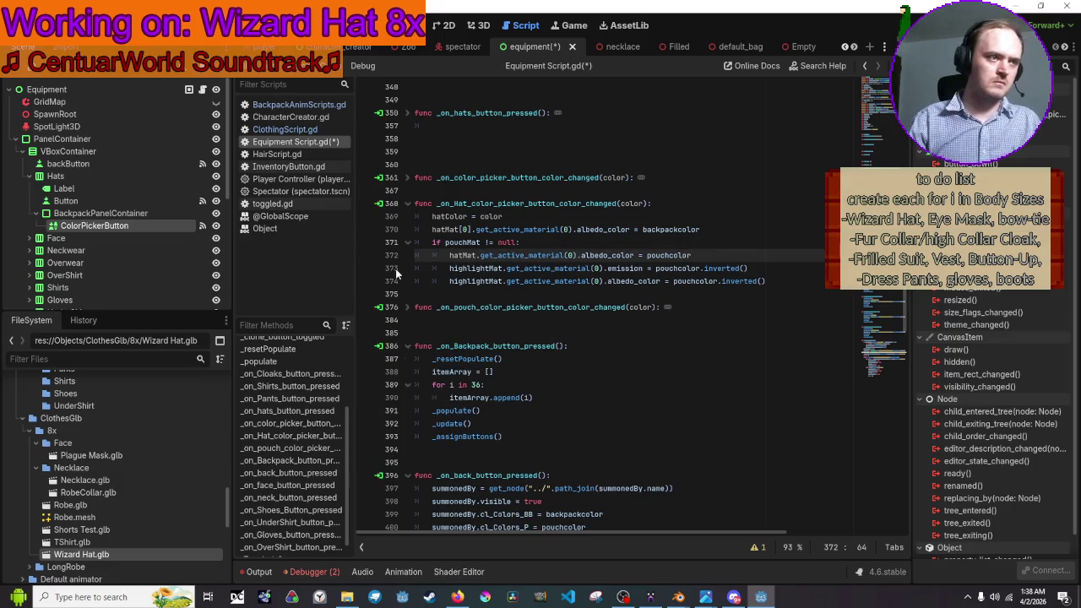
click(468, 269)
double_click(469, 269)
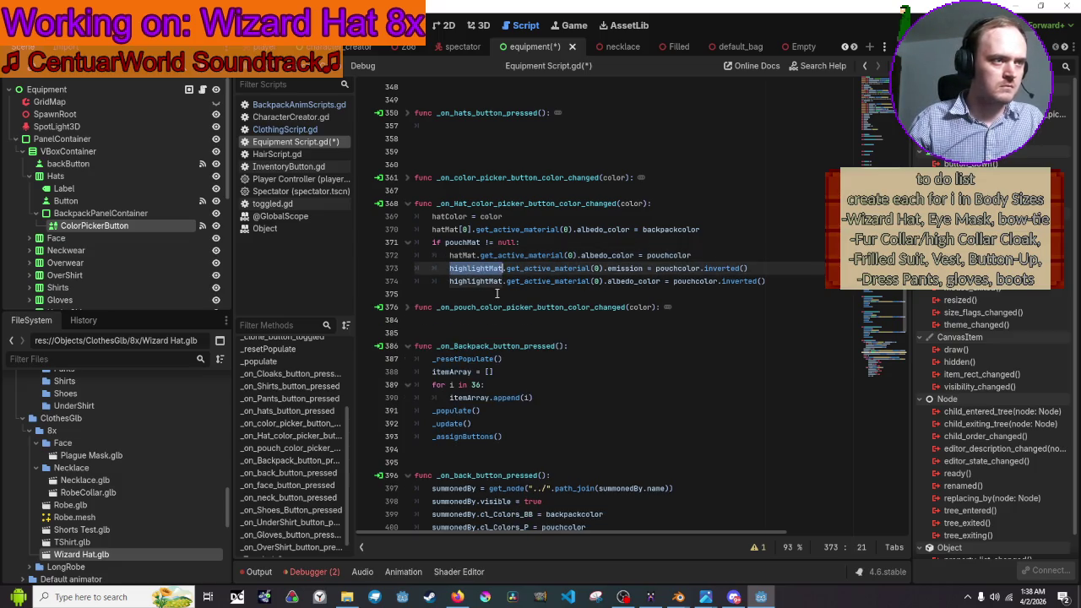
click(793, 280)
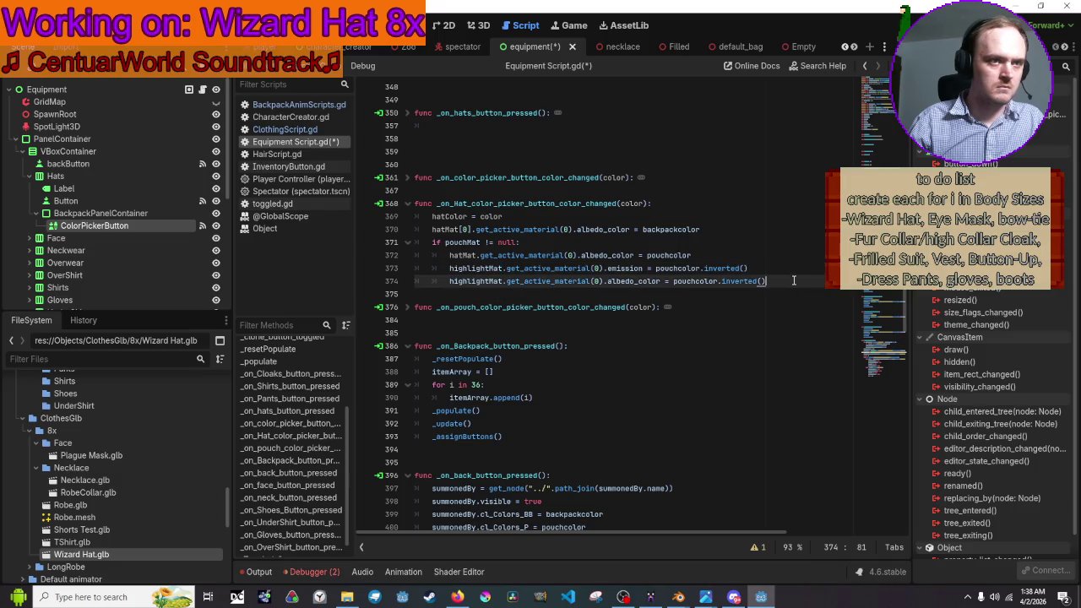
mouse_move(794, 280)
mouse_down()
mouse_move(363, 283)
mouse_move(358, 269)
mouse_up()
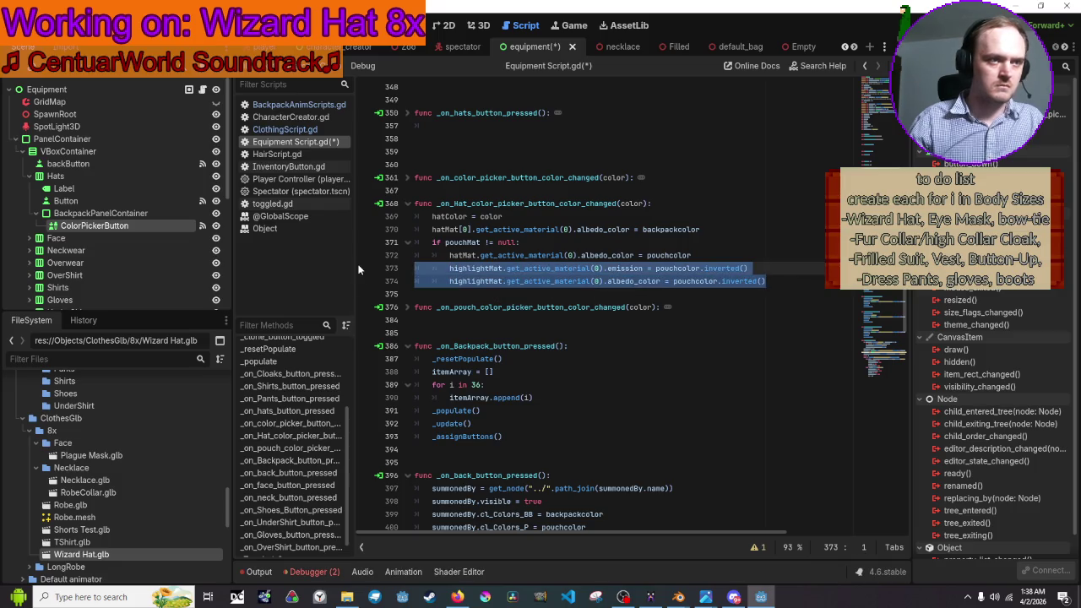
key(BackSpace)
key(BackSpace)
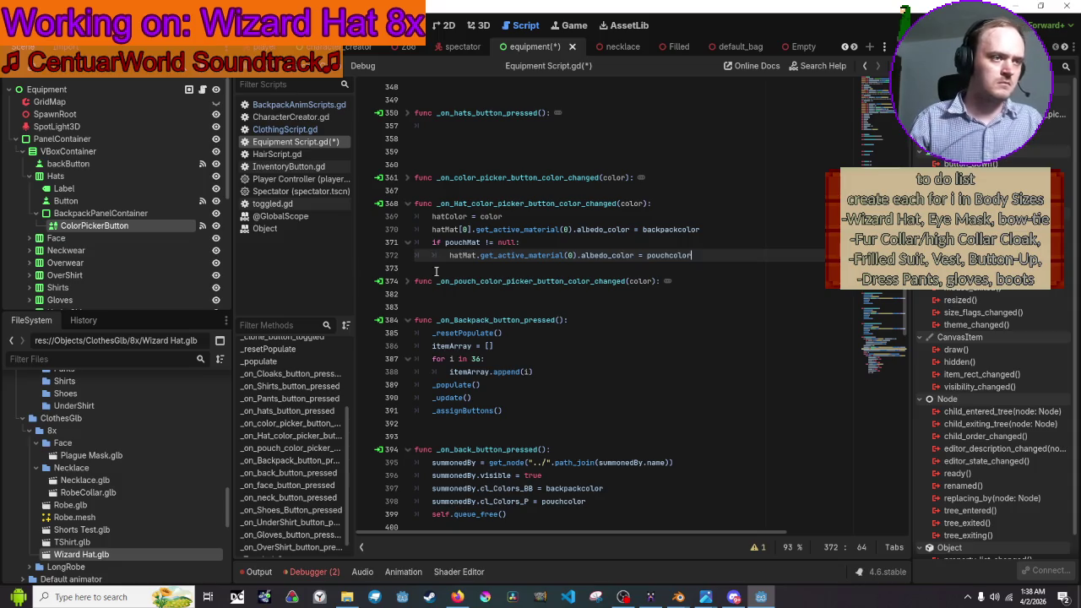
scroll(436, 271, up, 3)
scroll(436, 271, down, 2)
click(715, 271)
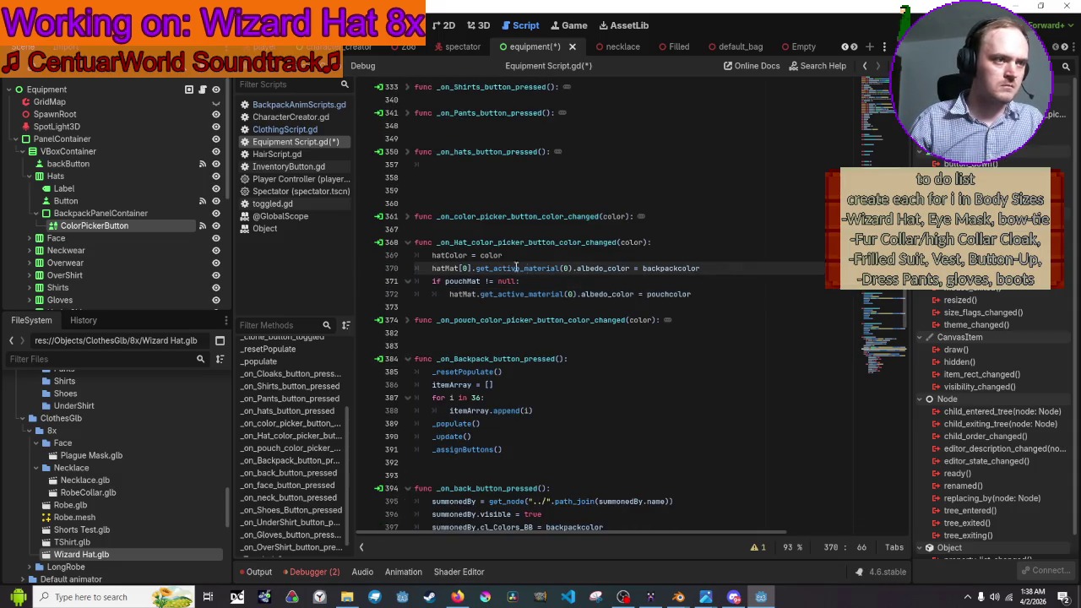
- Unfold the pouch colour-picker function and start a search for pouchMat on line 371
double_click(447, 268)
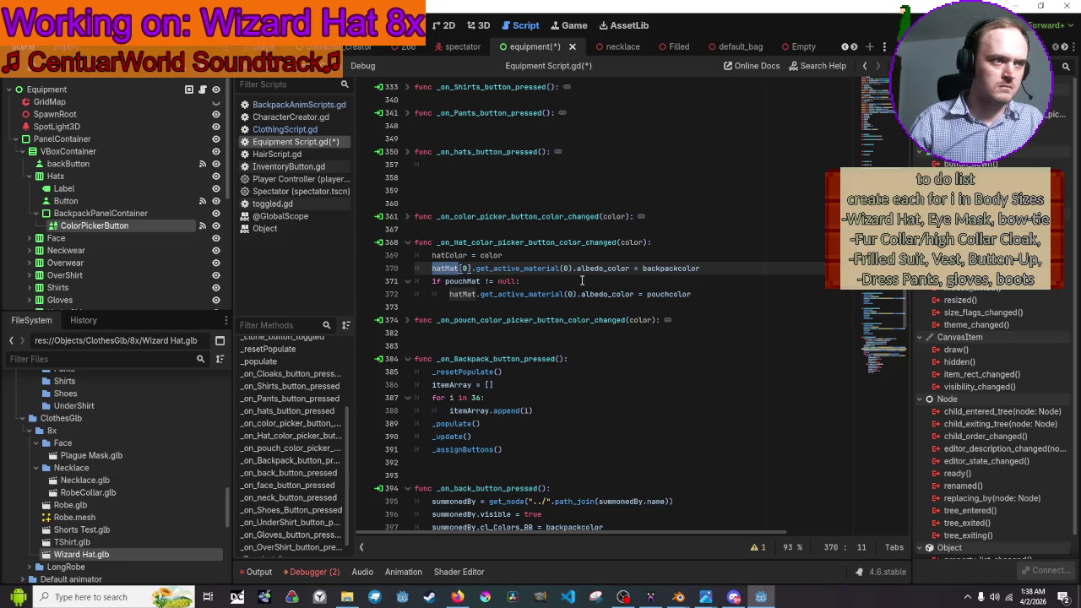
click(408, 321)
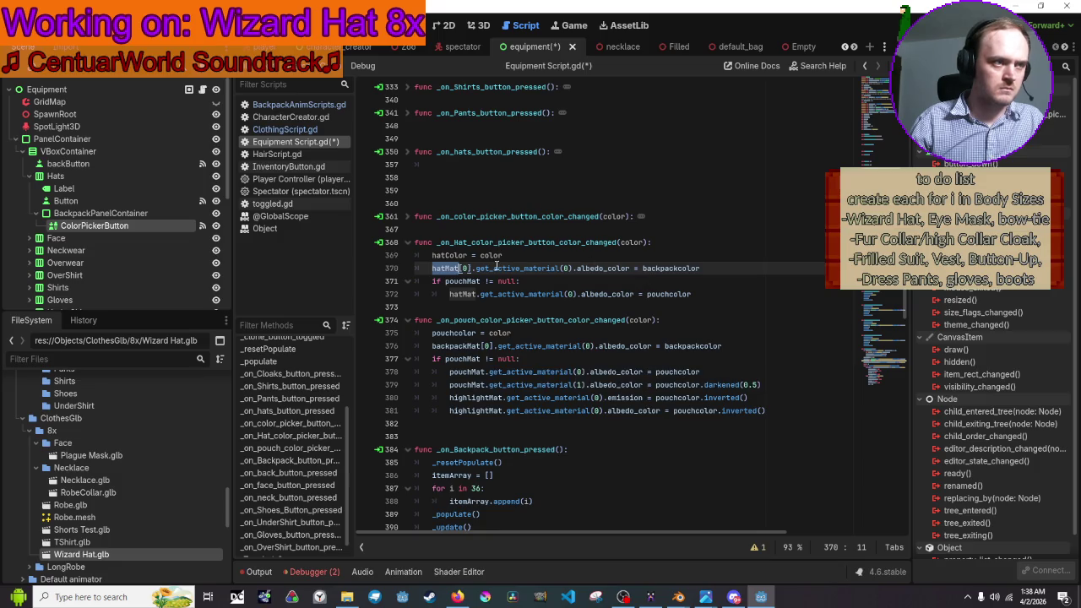
scroll(494, 268, up, 20)
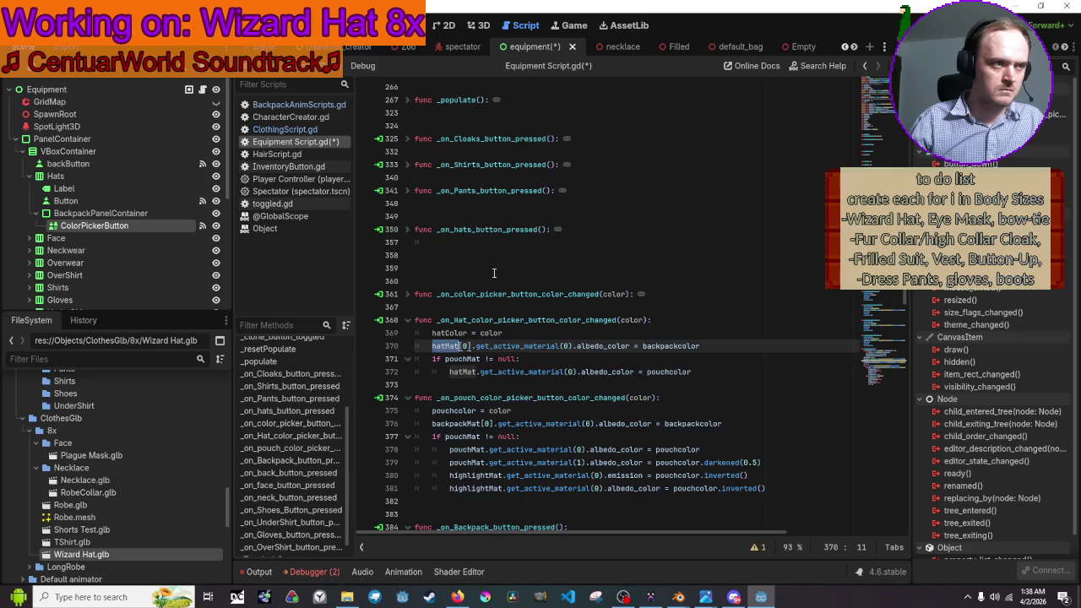
scroll(493, 270, down, 20)
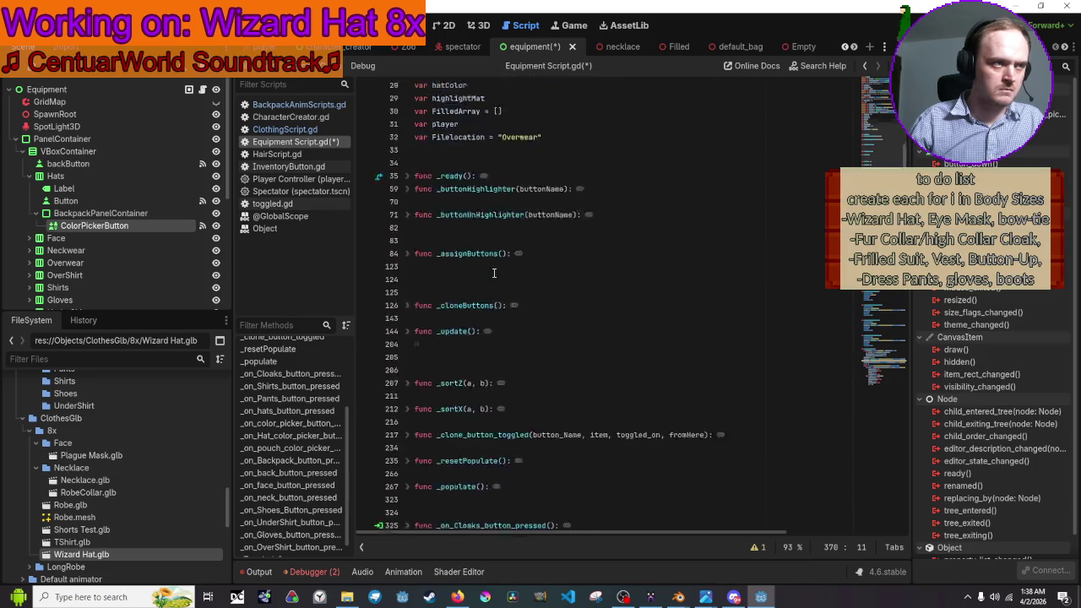
double_click(463, 204)
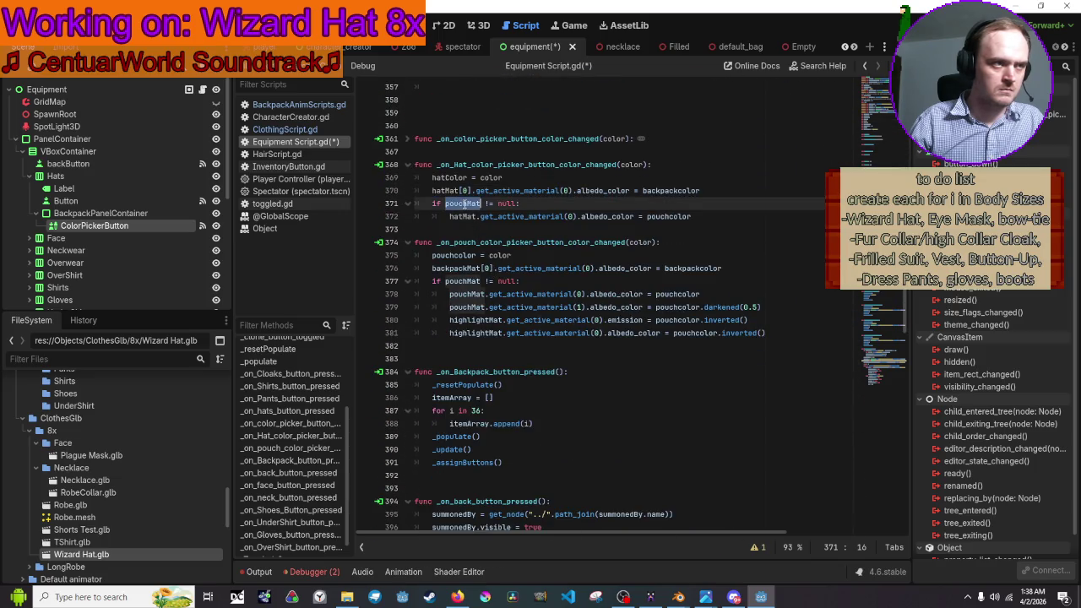
key(ctrl+f)
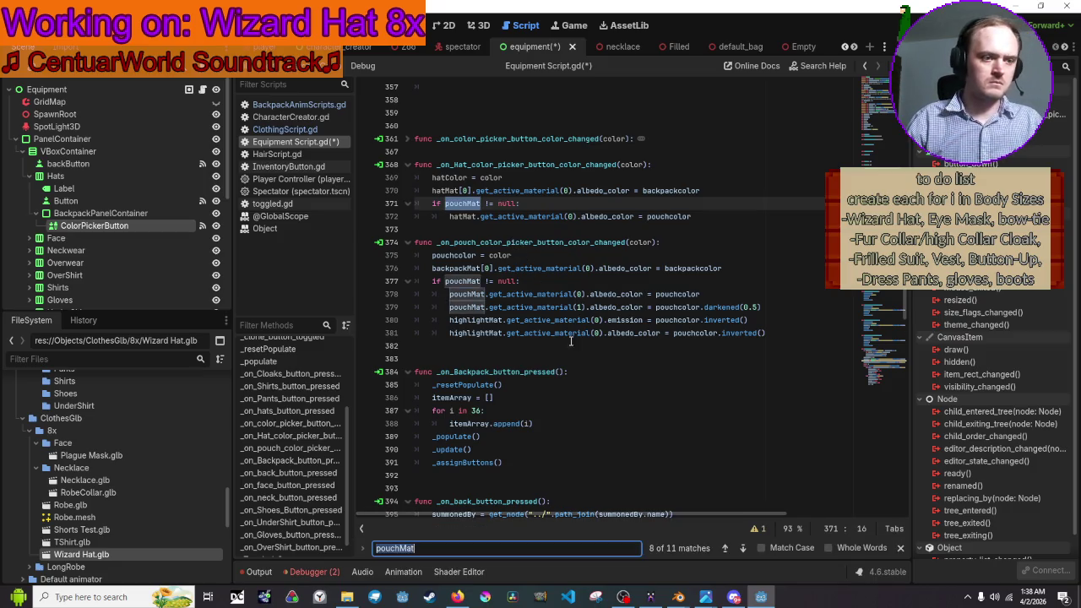
- Step back through all 11 pouchMat matches to its find_child assignment in the Filled object branch
click(726, 548)
click(726, 548)
click(726, 548)
click(726, 548)
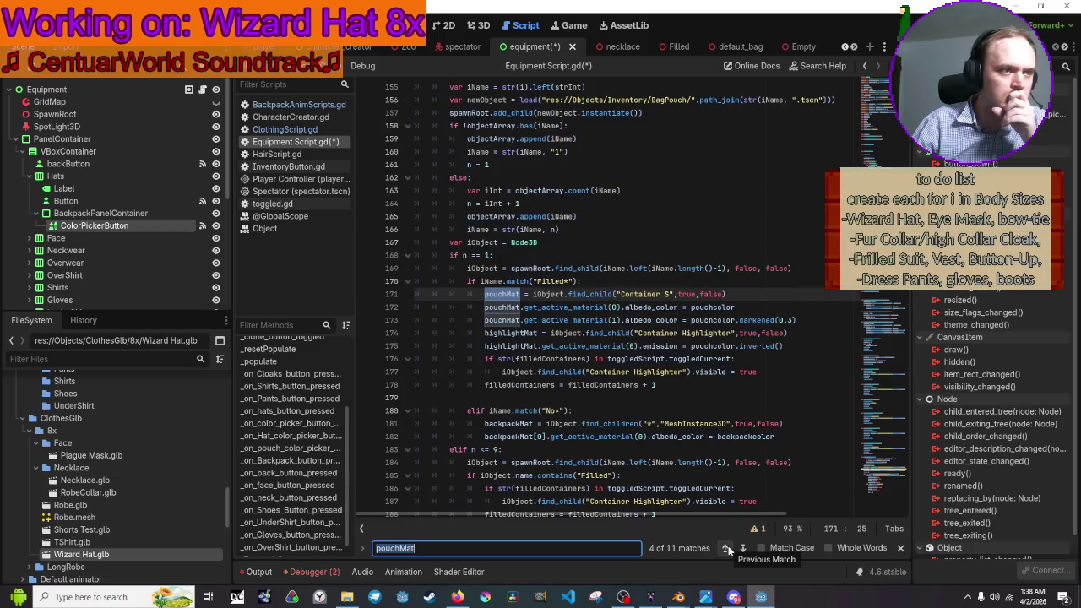
click(726, 548)
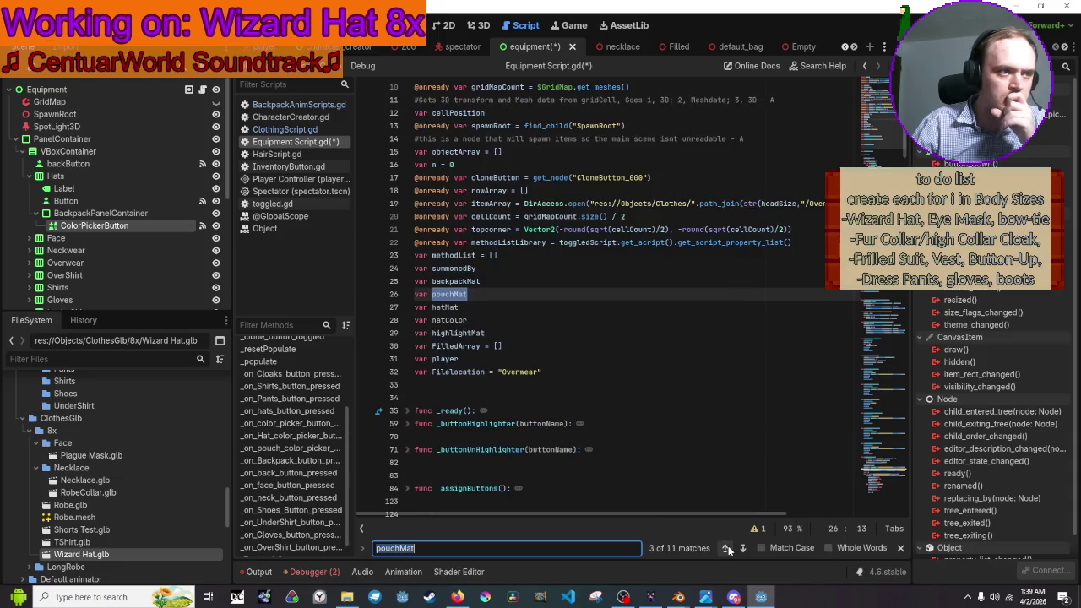
click(726, 548)
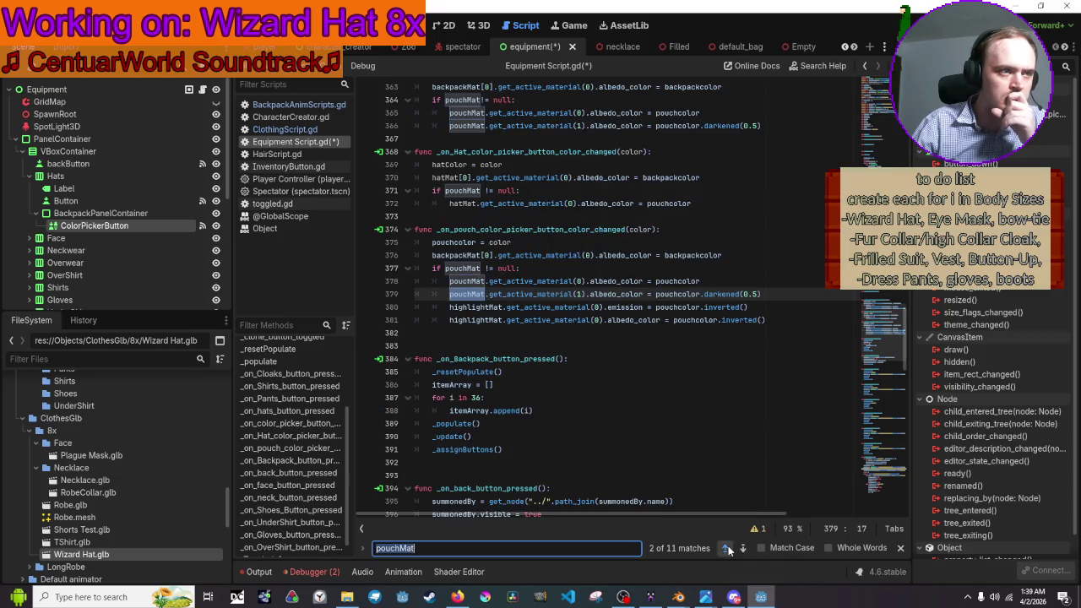
click(726, 548)
click(727, 548)
click(726, 548)
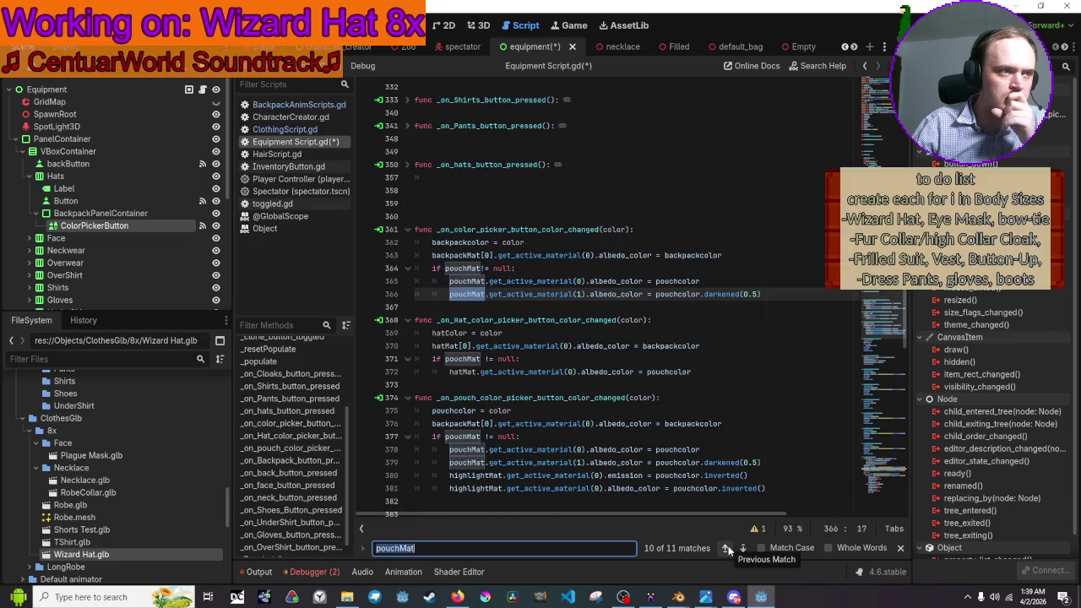
click(727, 548)
click(726, 548)
click(726, 548)
click(726, 548)
click(727, 548)
click(726, 548)
click(726, 548)
click(727, 548)
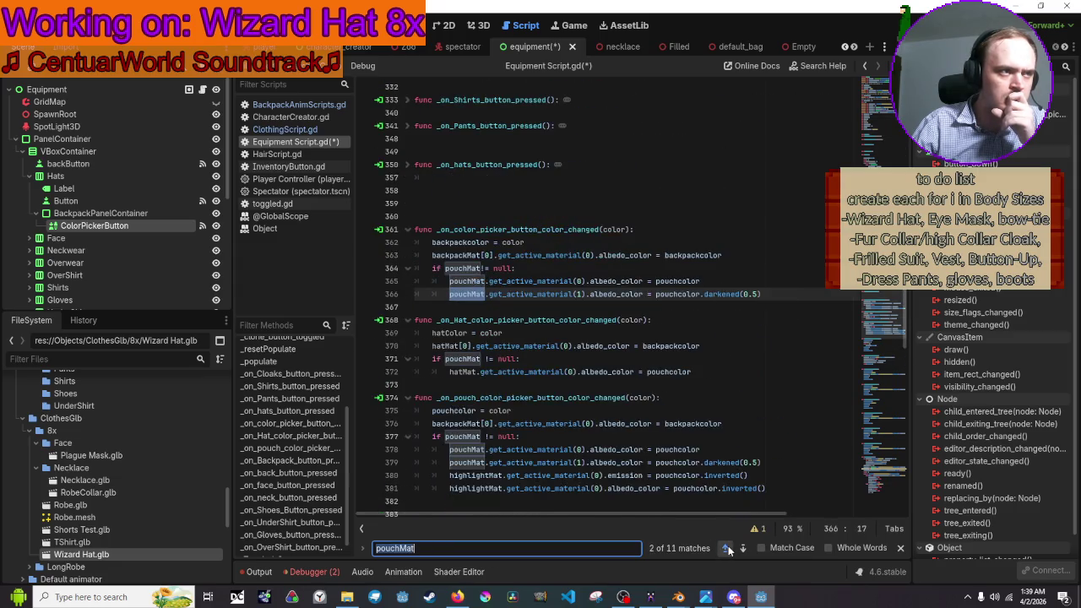
click(726, 548)
click(726, 548)
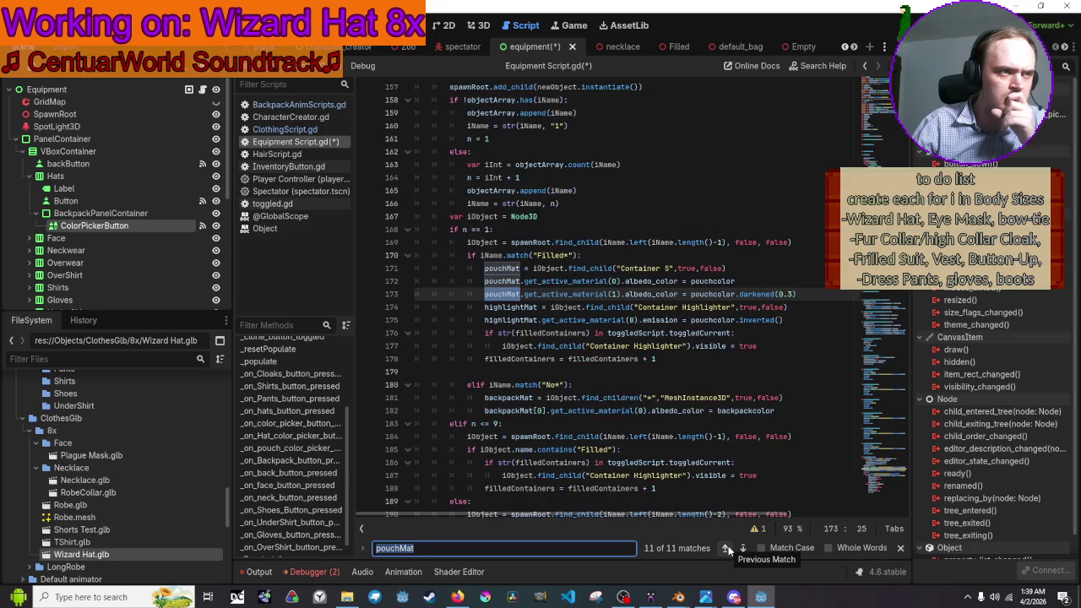
scroll(728, 407, up, 4)
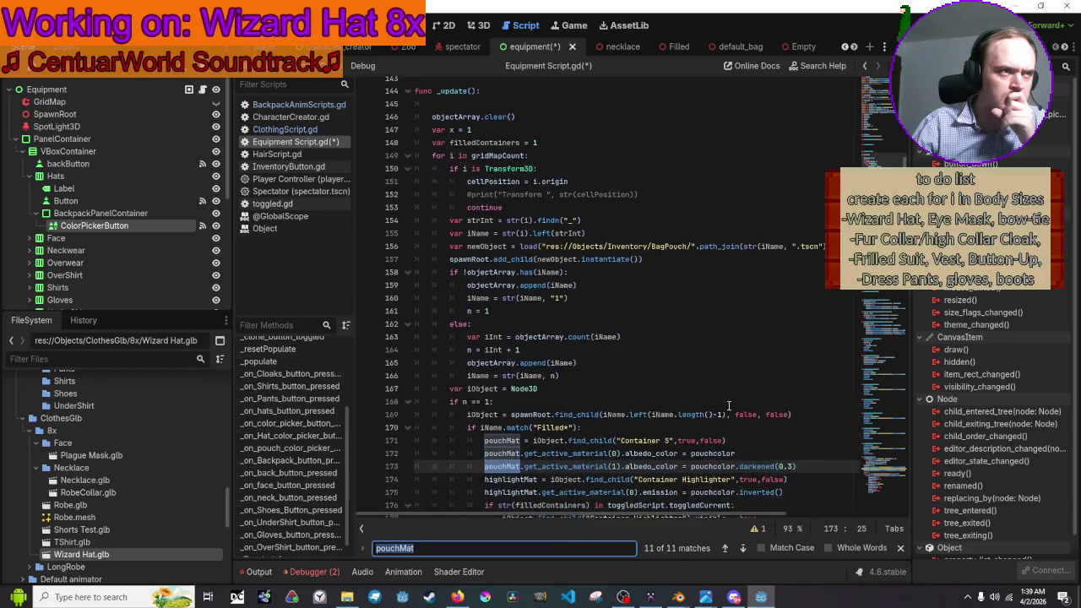
scroll(727, 407, down, 1)
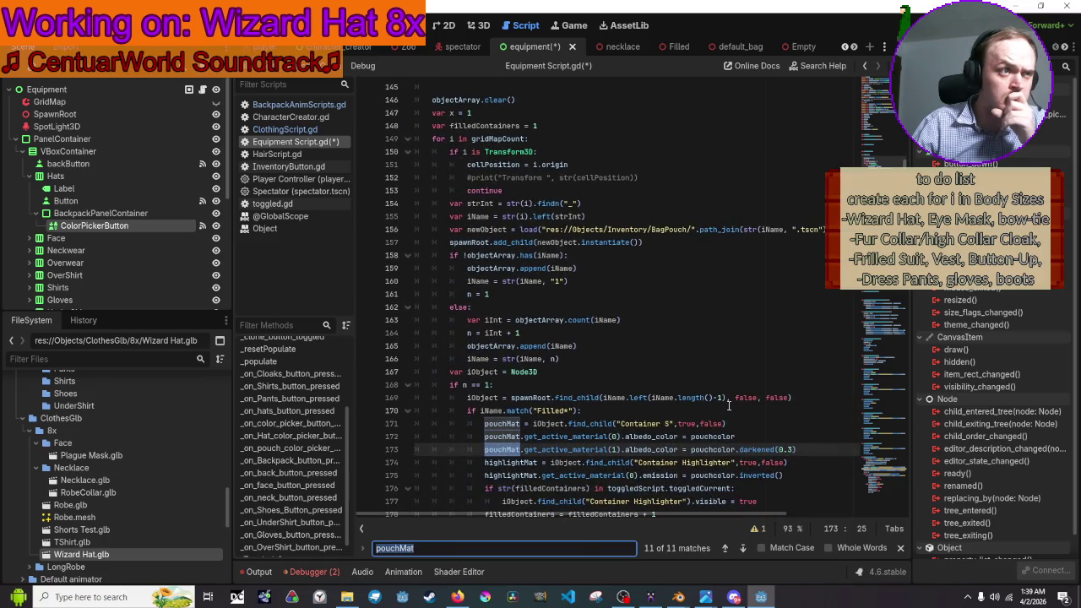
scroll(728, 407, down, 1)
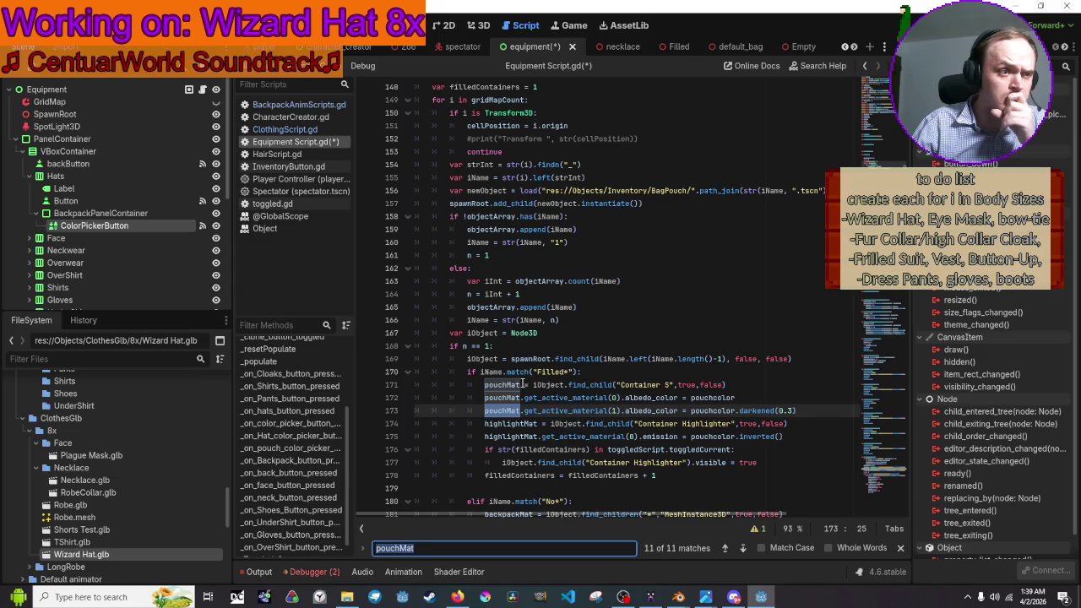
scroll(588, 372, down, 2)
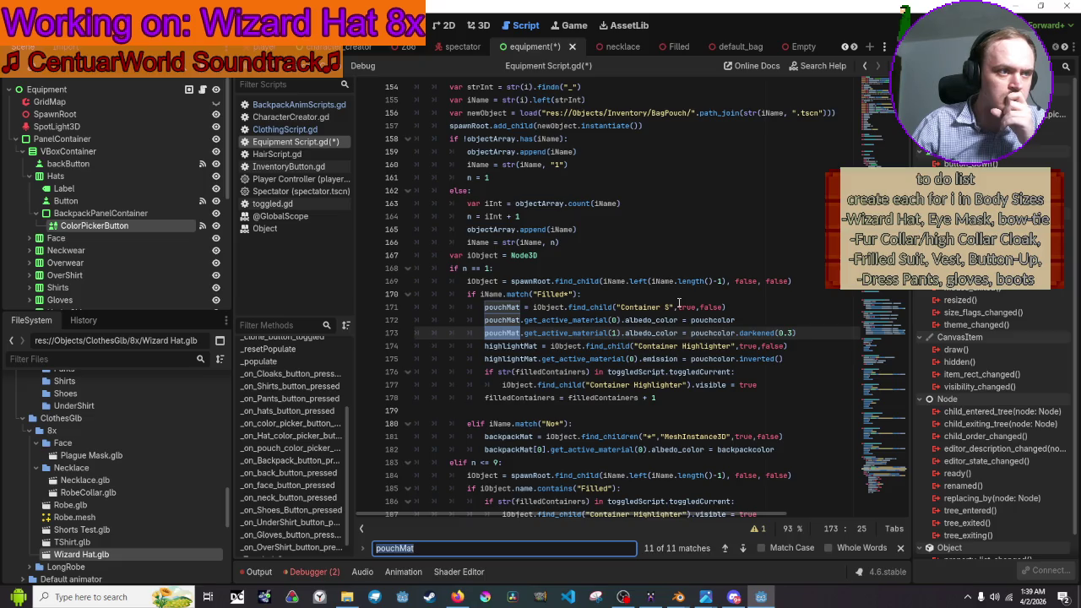
scroll(678, 302, up, 2)
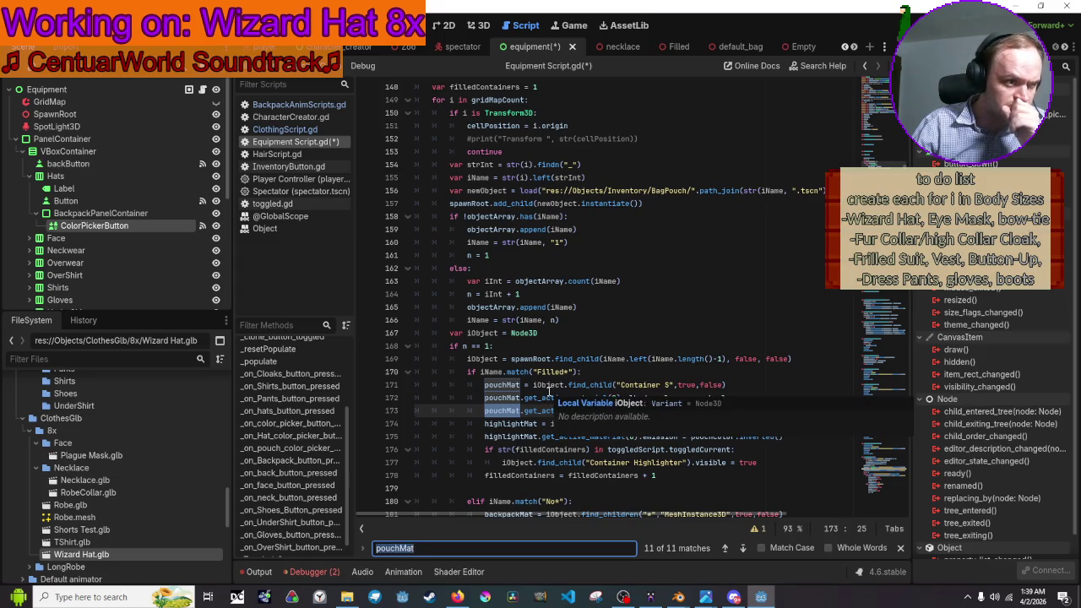
scroll(507, 372, up, 20)
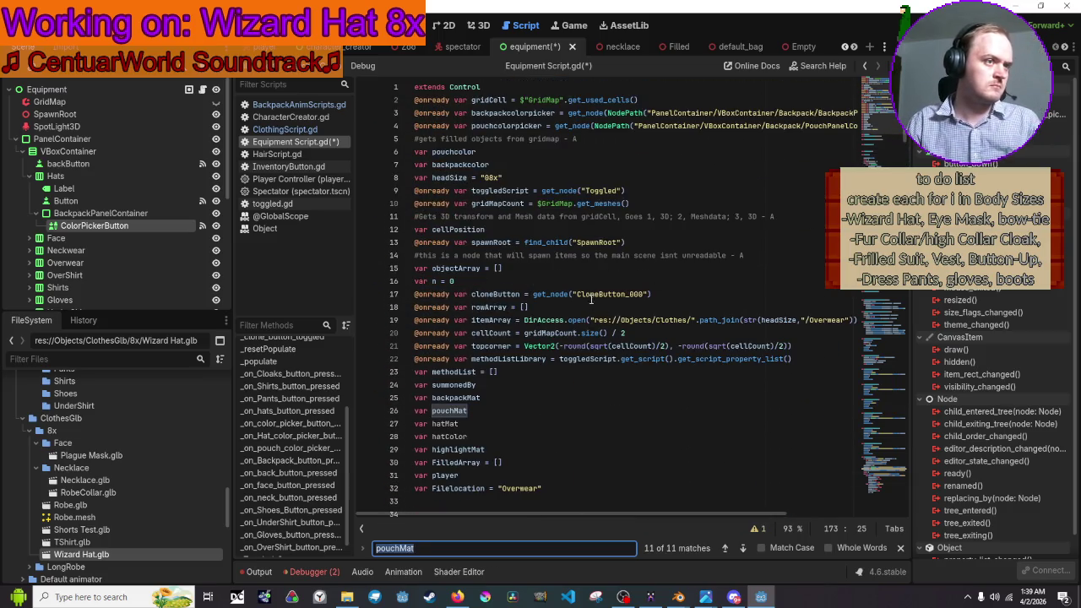
scroll(386, 335, down, 1)
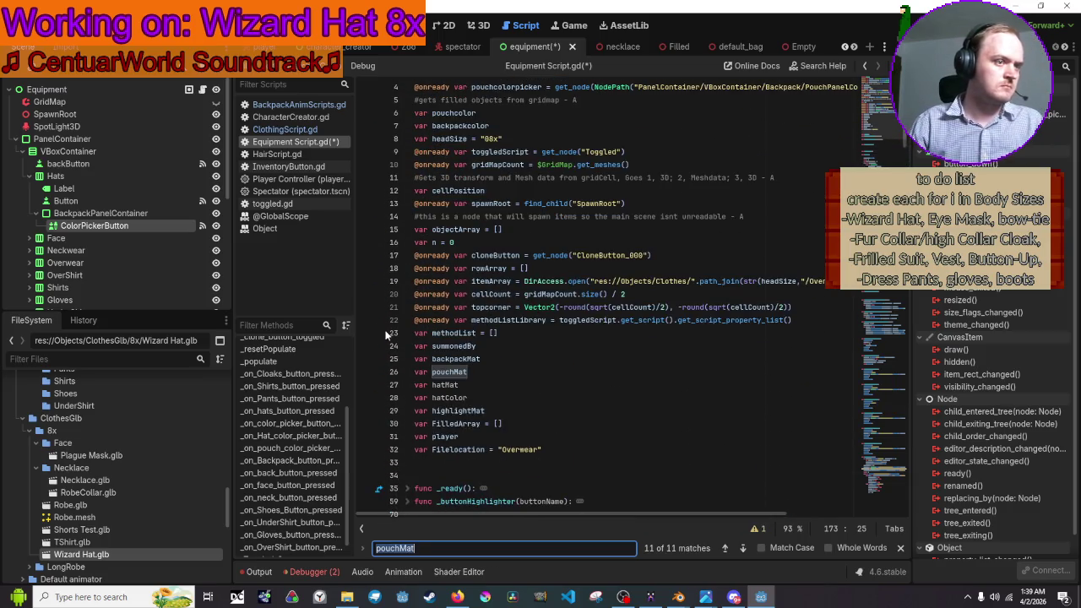
click(487, 358)
click(474, 397)
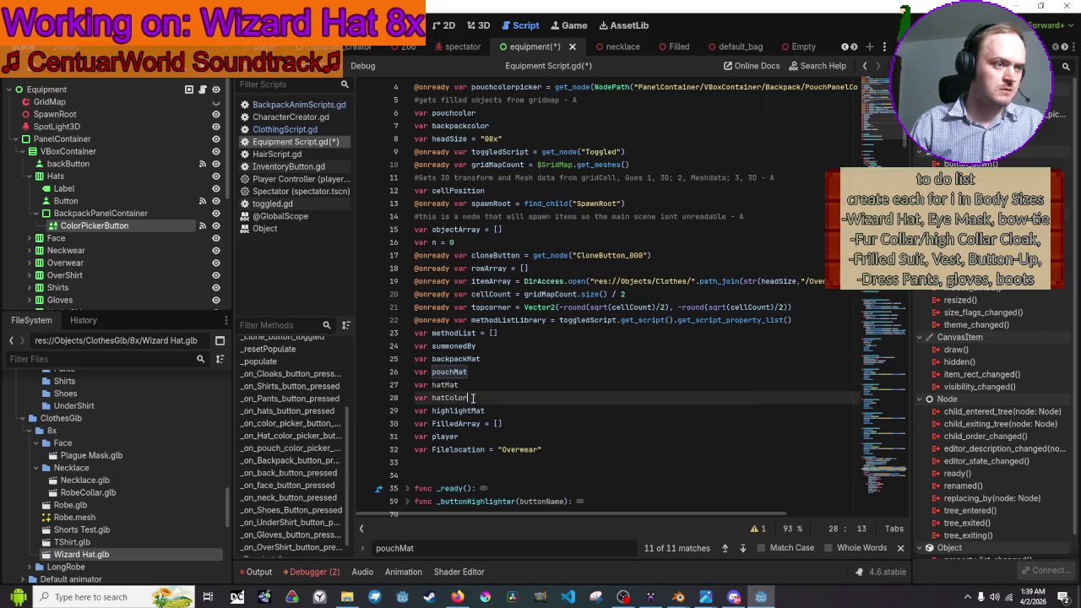
text( = fomo)
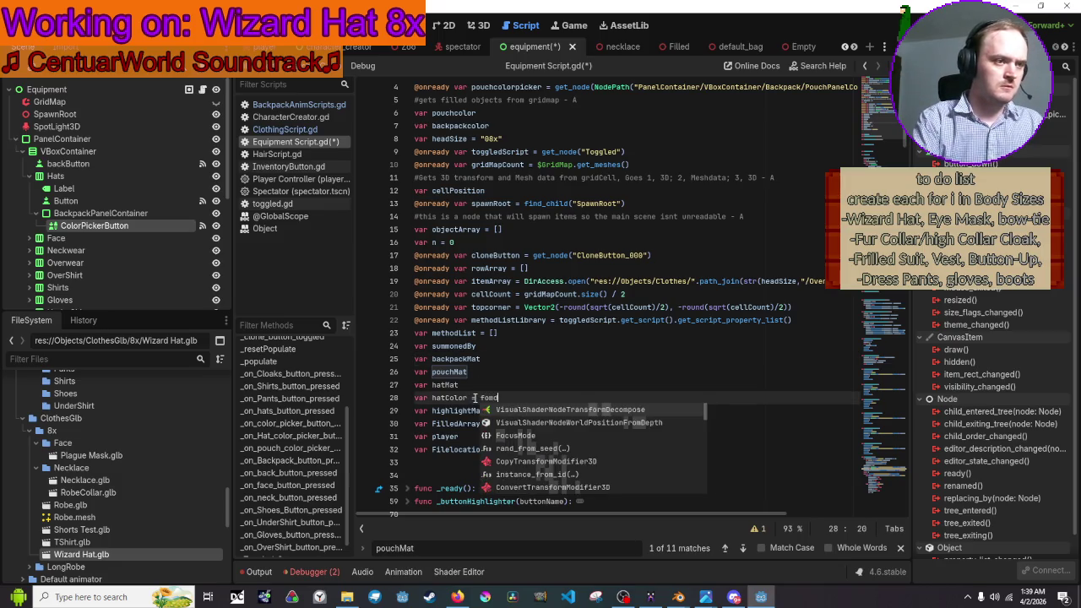
key(BackSpace)
key(BackSpace)
key(BackSpace)
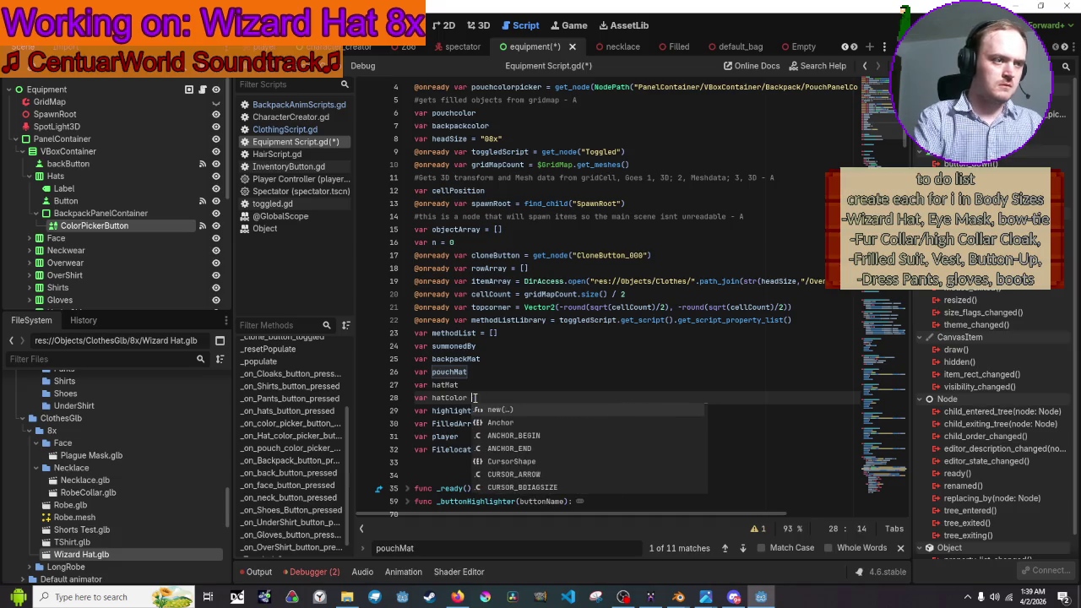
key(Up)
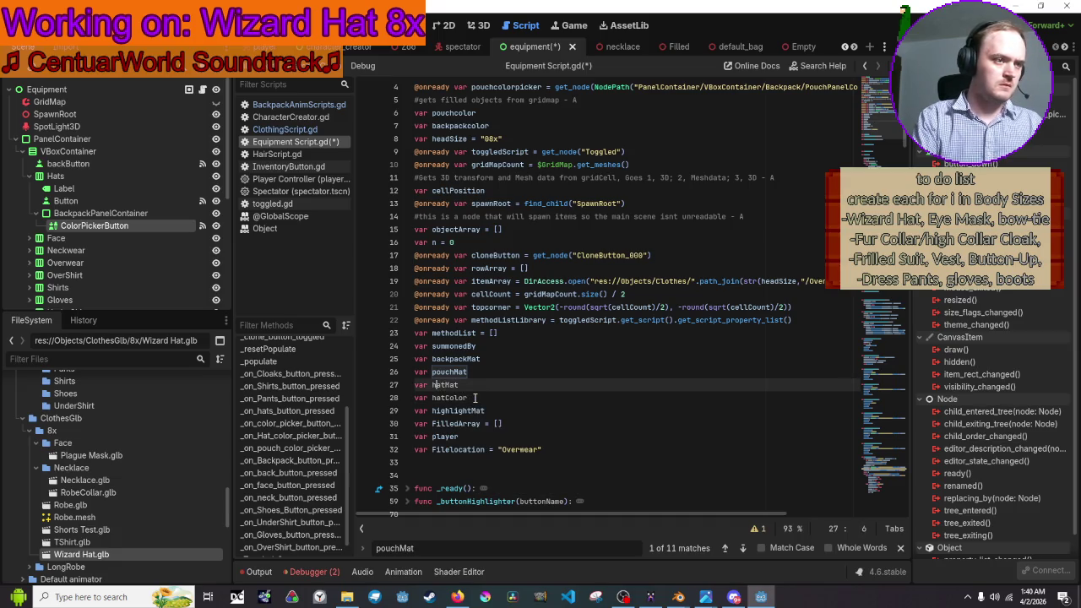
text(@onready)
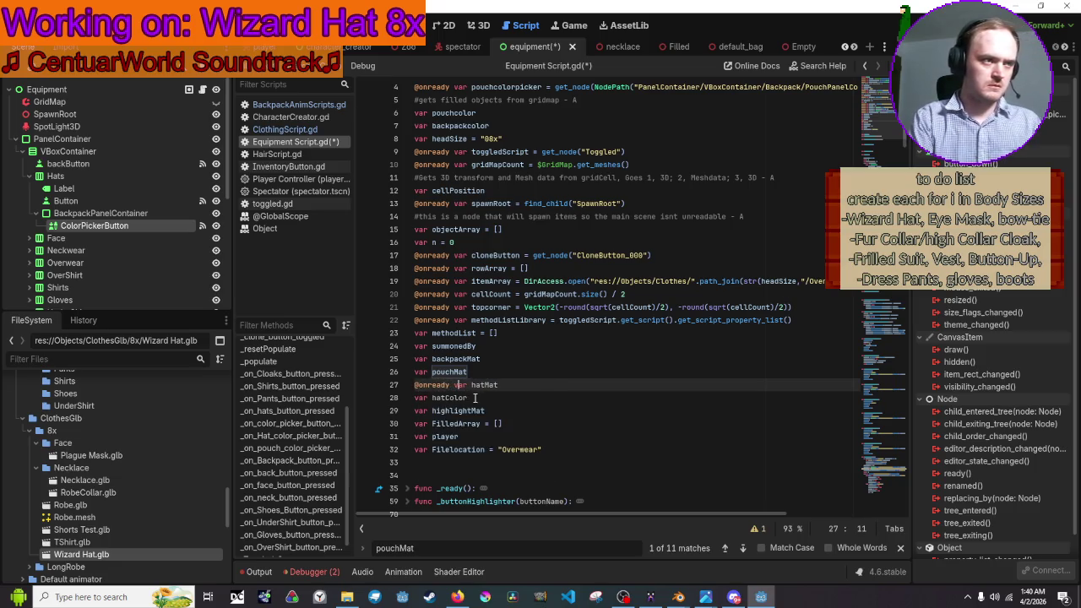
- Assign hatMat = get_parent().find_child("cl"), using autocomplete for get_parent and find_child
key(Down)
key(Left)
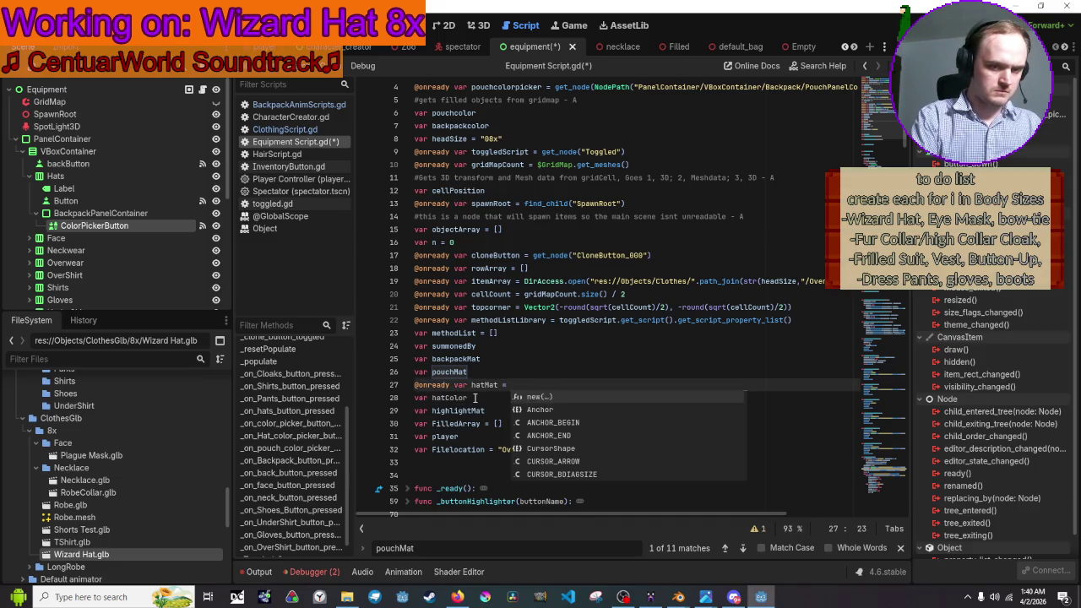
text(find()
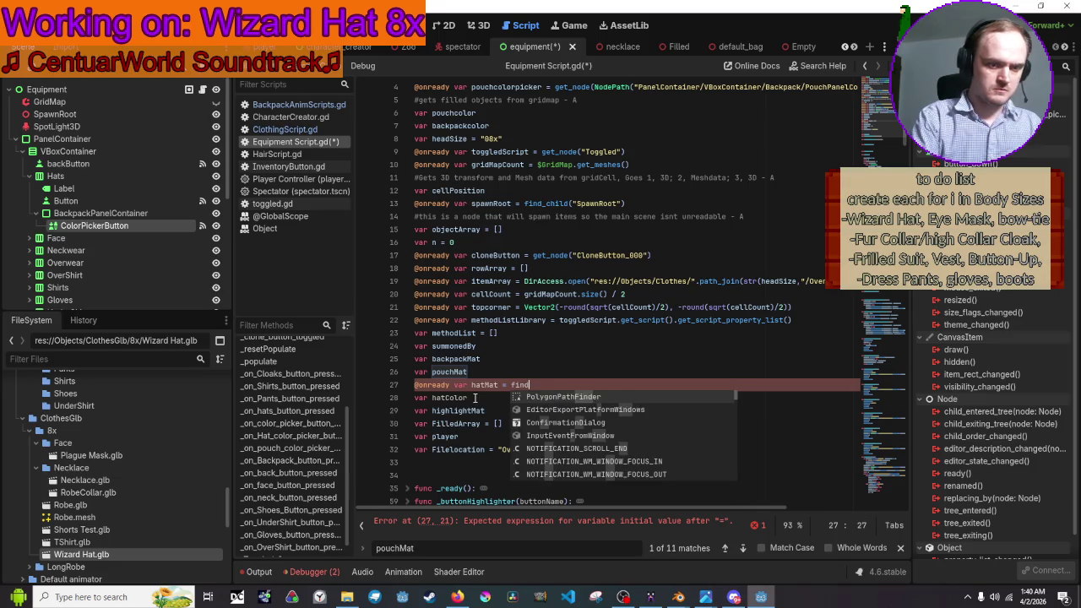
key(BackSpace)
key(BackSpace)
key(BackSpace)
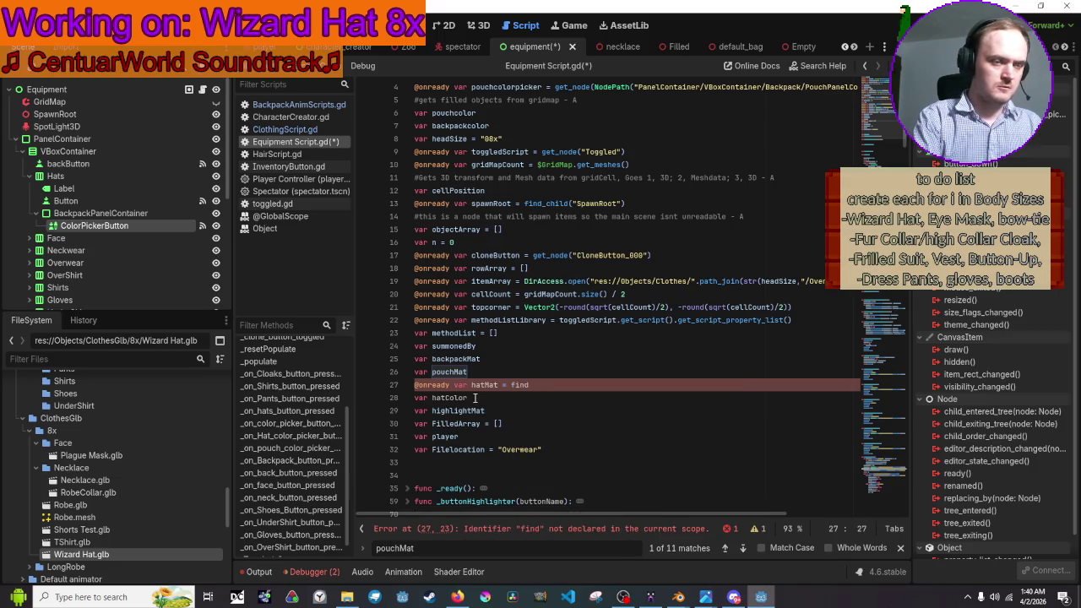
text(get)
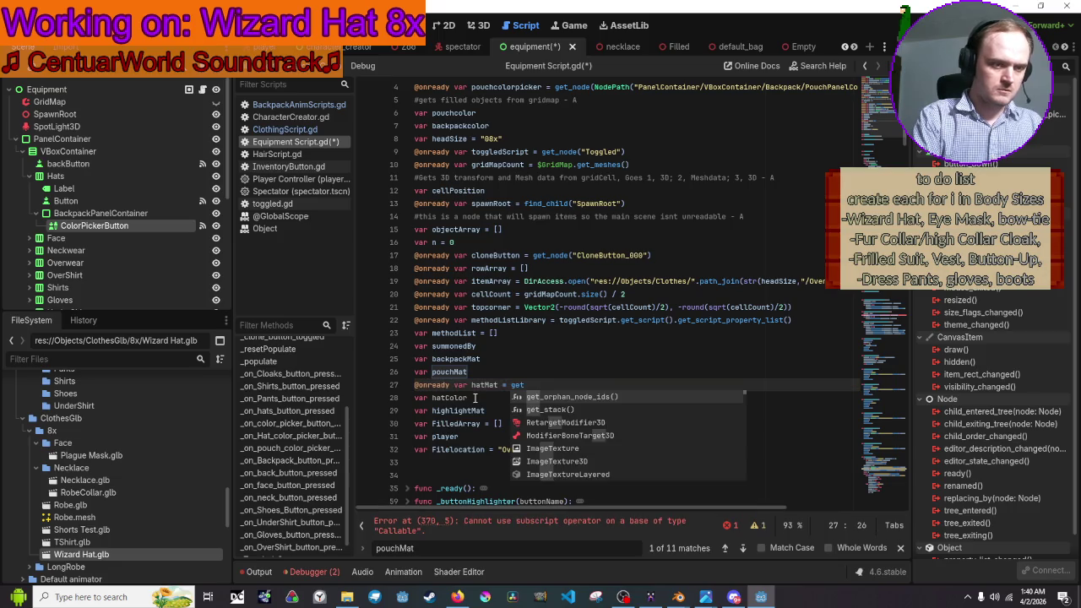
text(Parent())
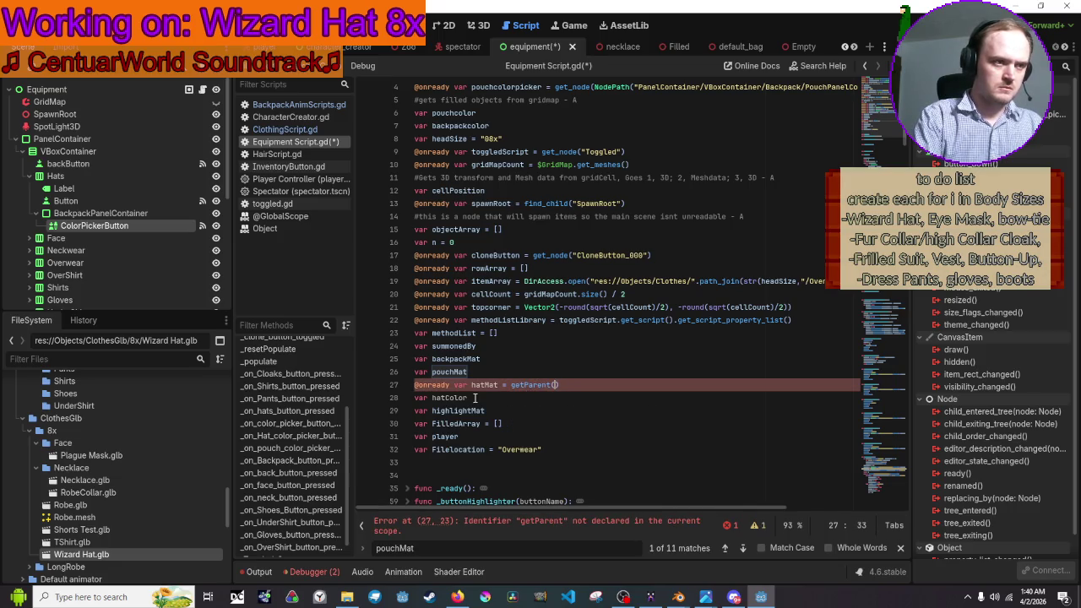
key(Left)
key(Left)
key(Left)
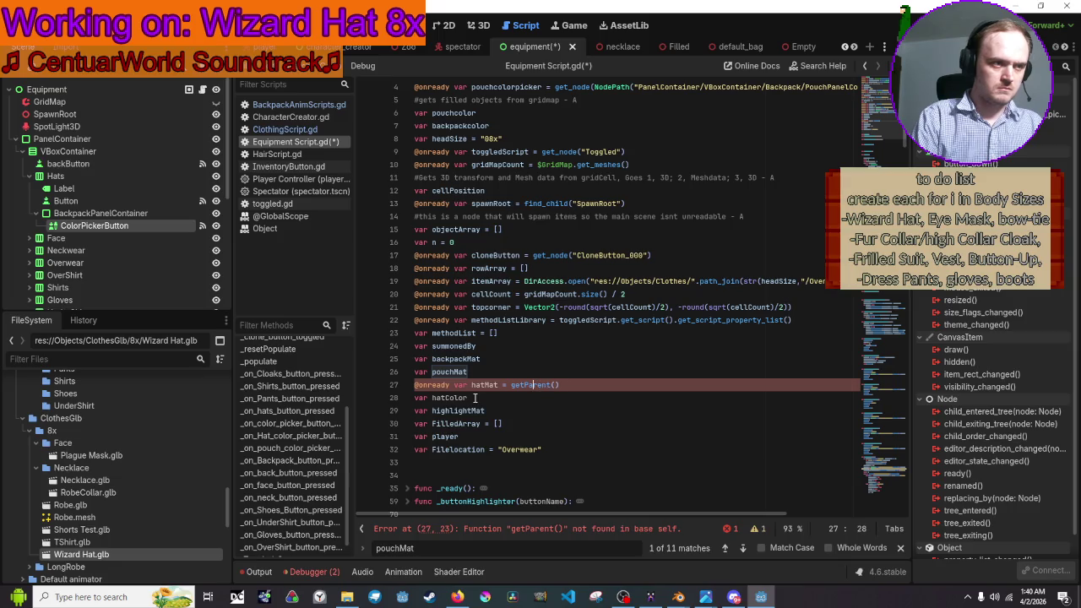
key(BackSpace)
text(p)
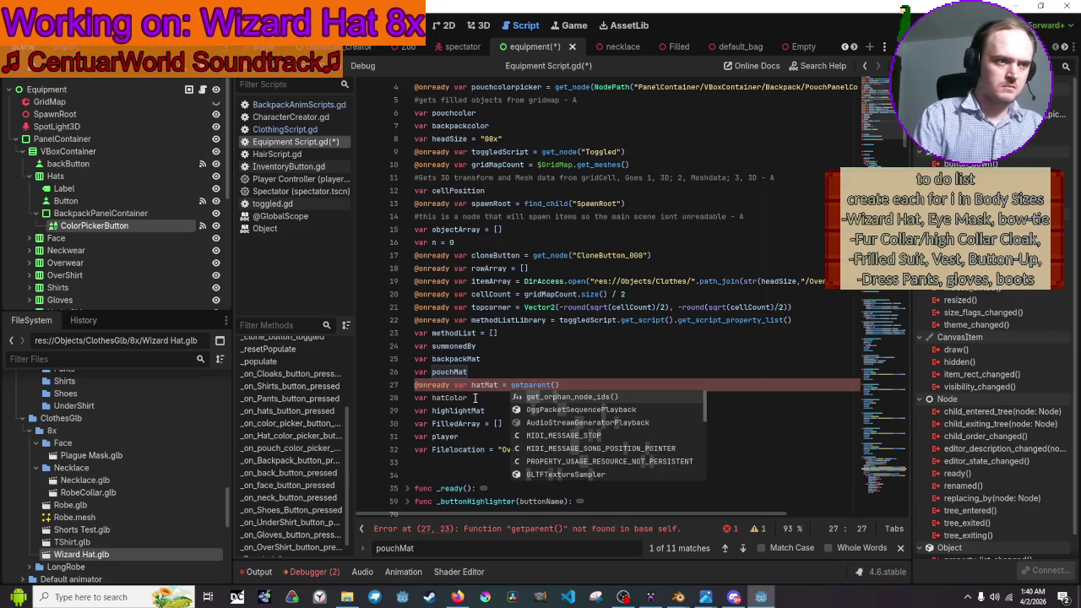
text(_)
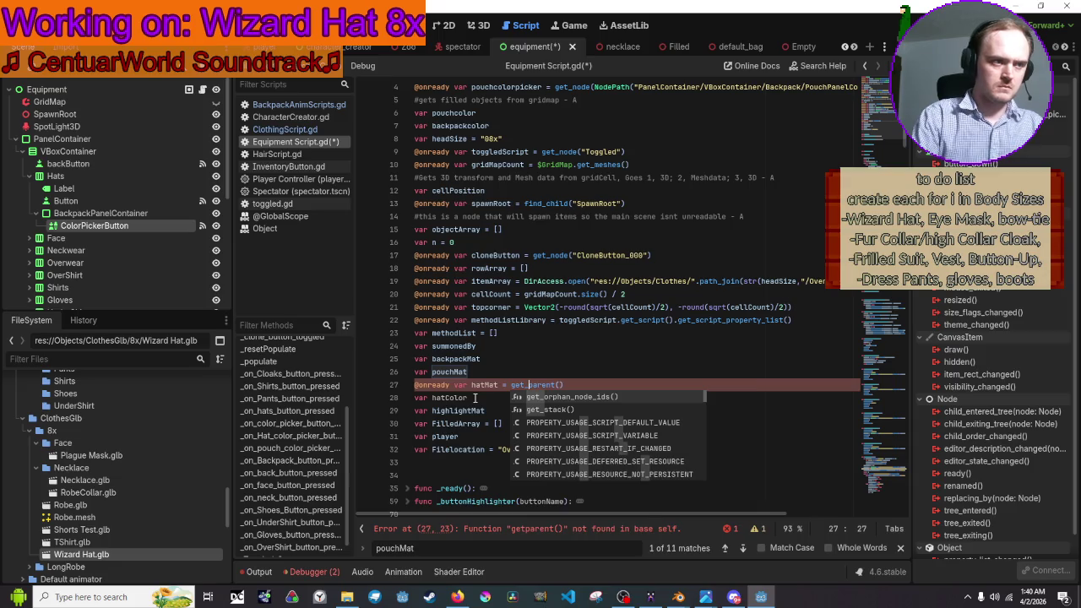
key(Right)
key(Right)
key(Right)
key(Right)
text(.find)
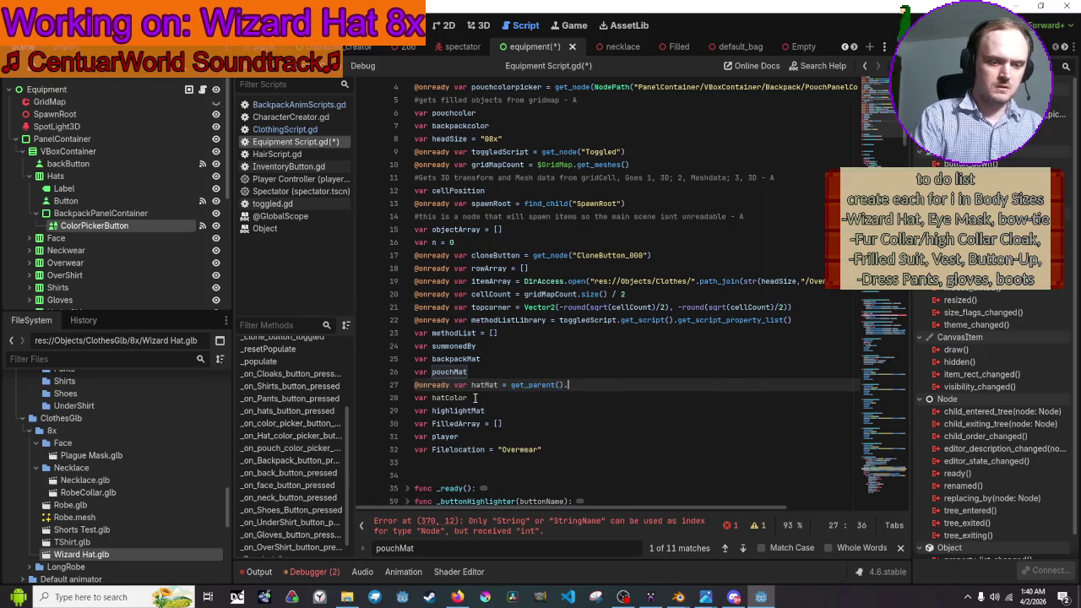
key(Return)
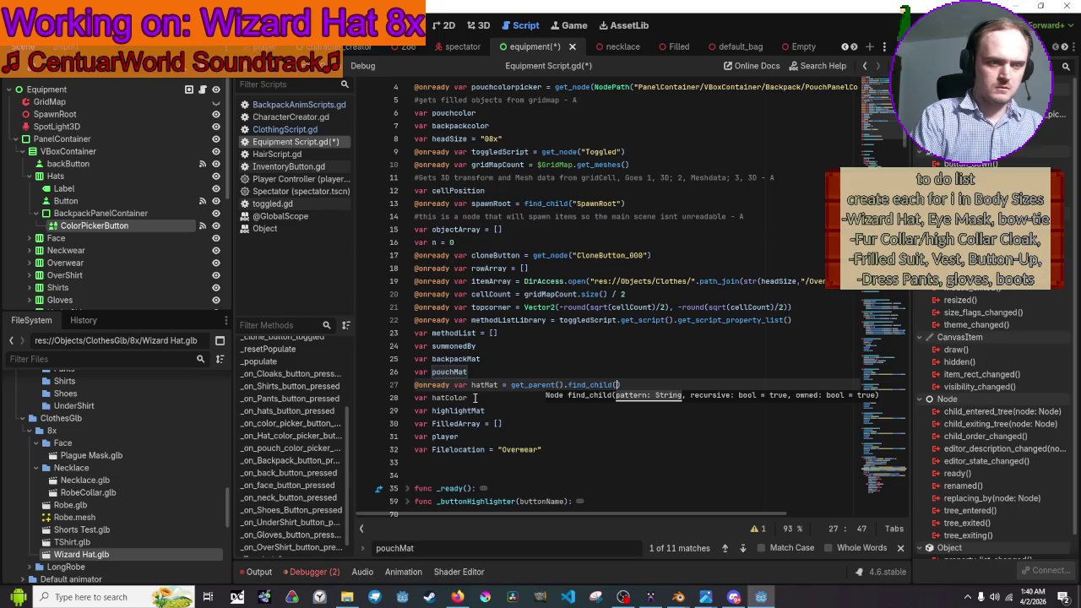
text(")
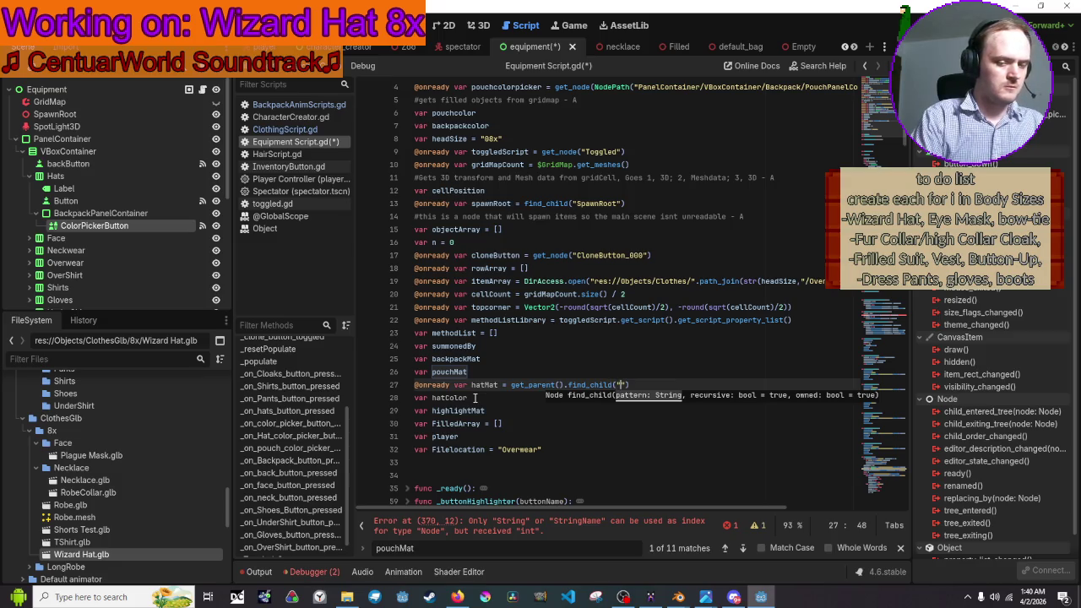
text(Cl)
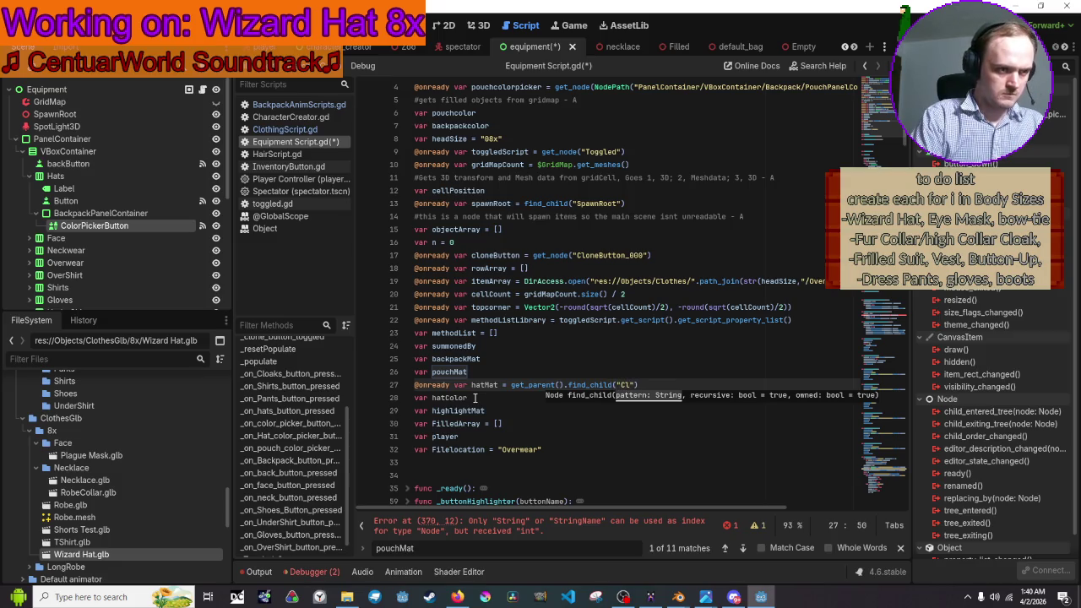
key(BackSpace)
key(BackSpace)
text(cl)
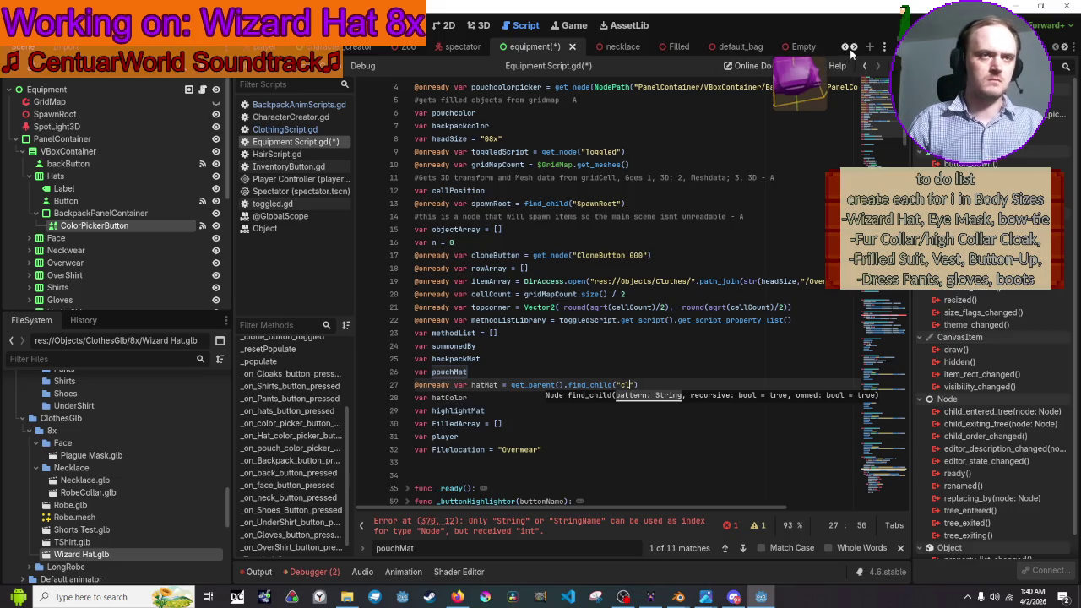
click(852, 47)
- View the wizard_hat scene's Wizard Hat node tree, check CharacterCreator.gd, then return to Equipment Script.gd
click(852, 47)
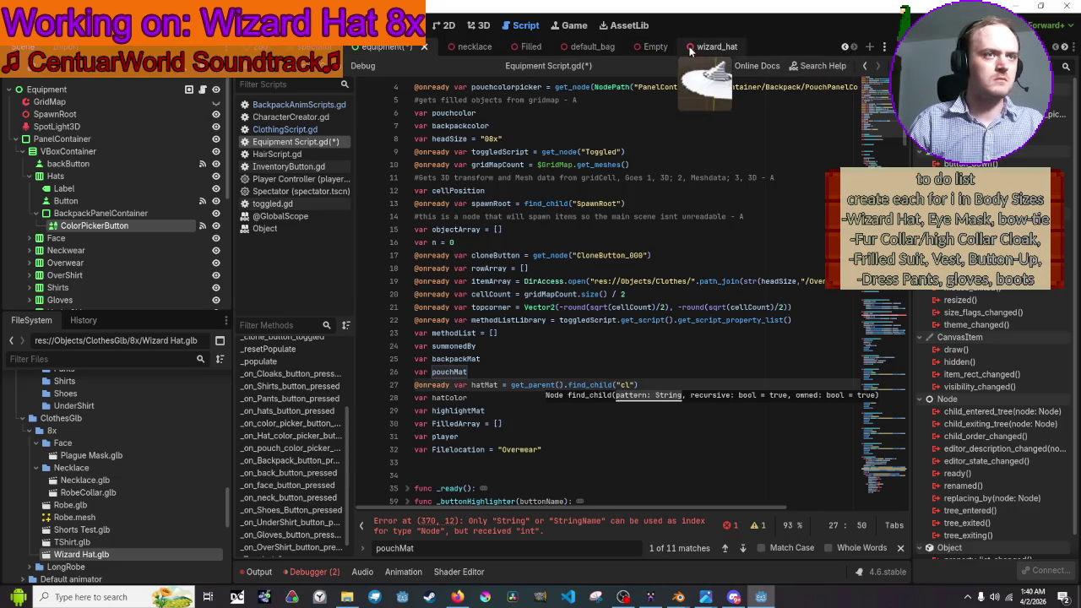
click(690, 49)
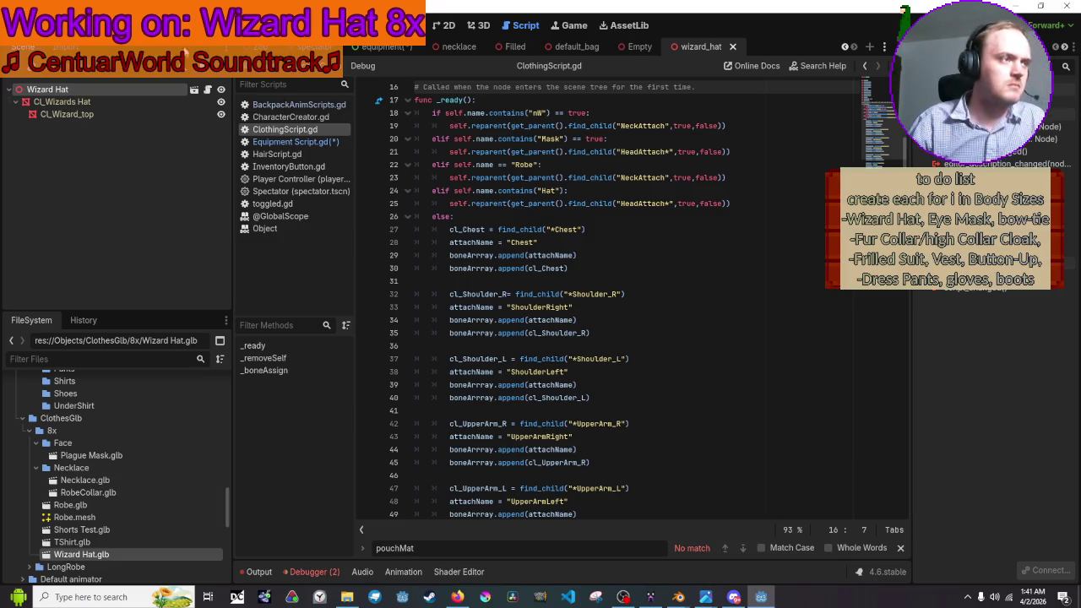
click(287, 117)
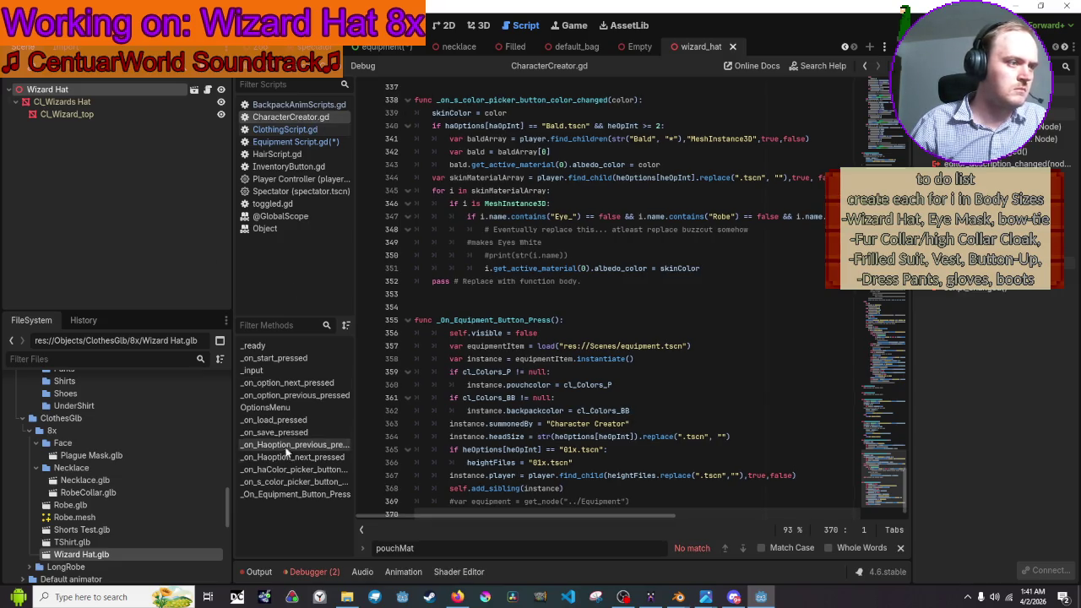
click(272, 130)
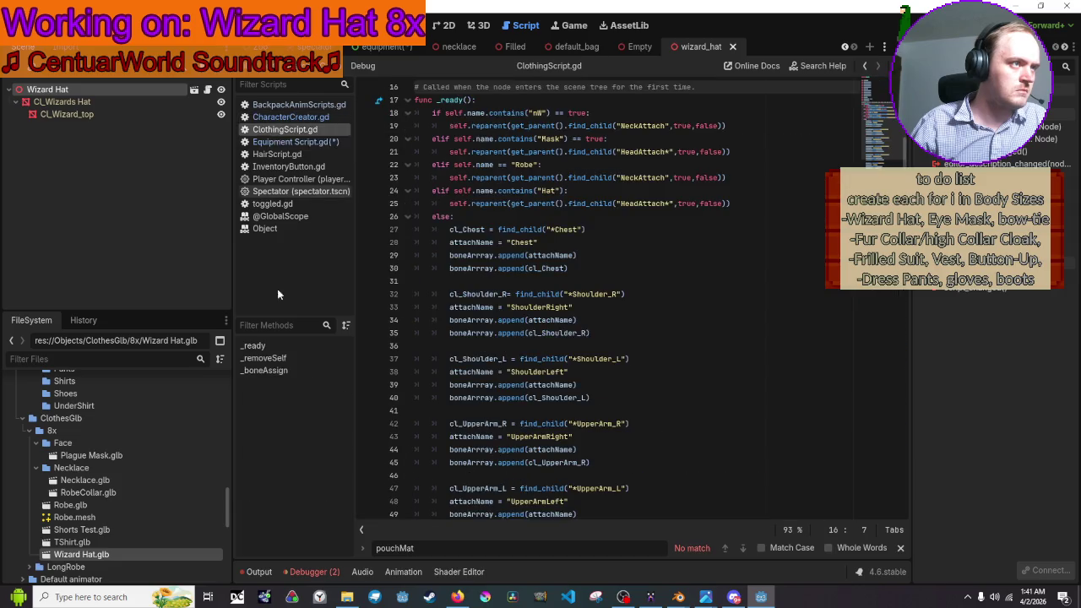
click(284, 142)
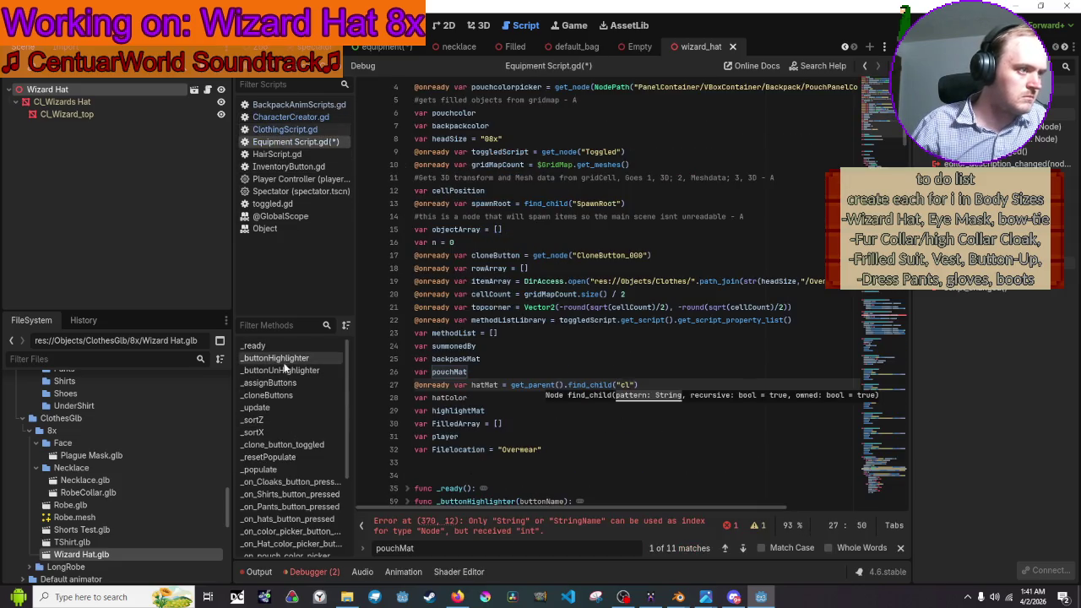
- Jump to _clone_button_toggled via the method list and place the cursor after the itemArray print line
click(283, 445)
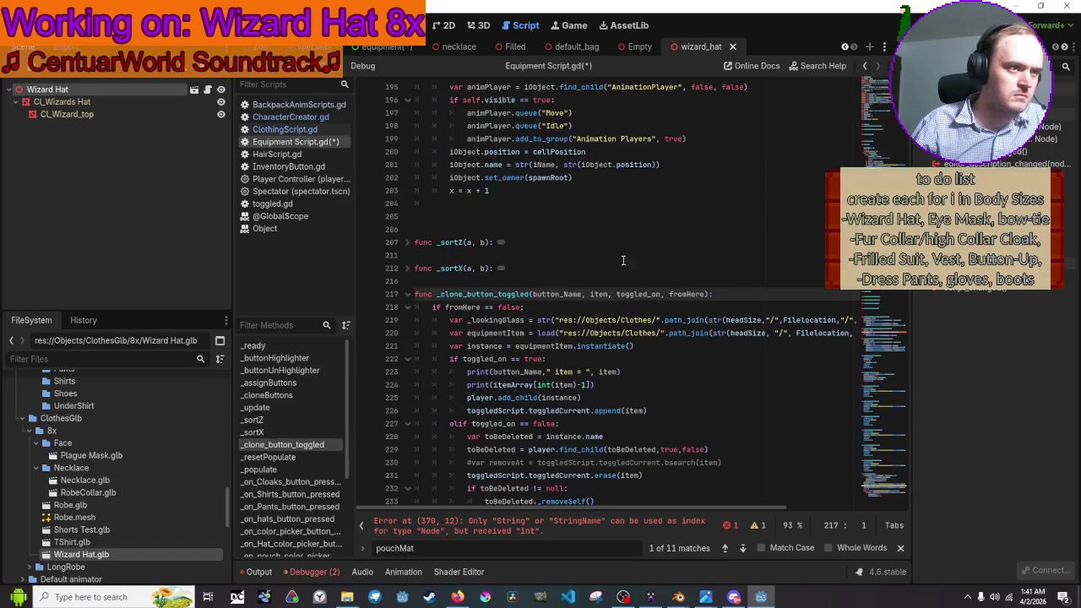
scroll(530, 245, down, 2)
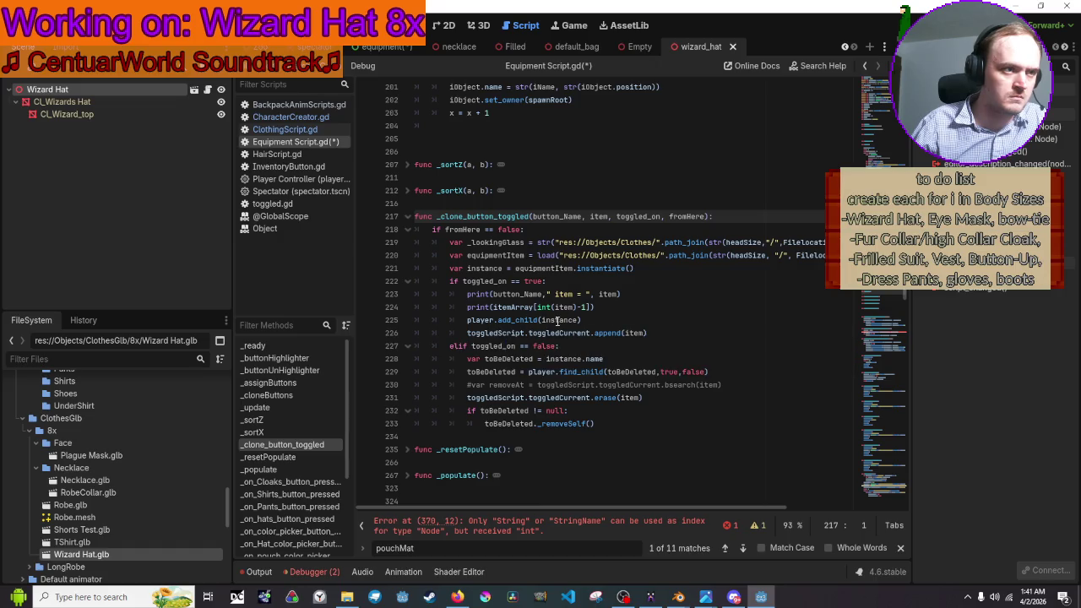
click(607, 321)
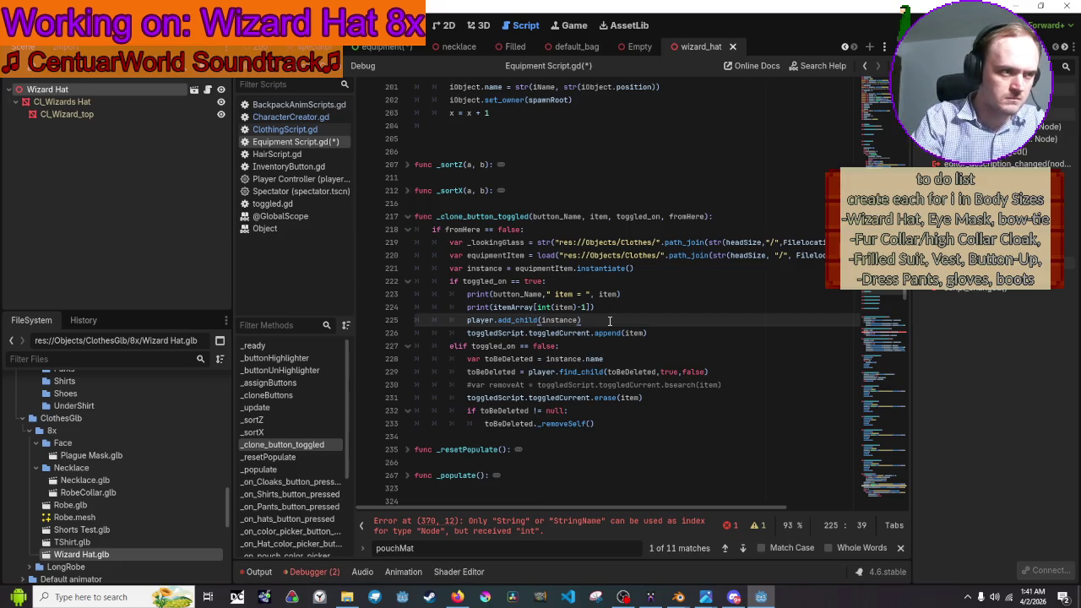
key(Return)
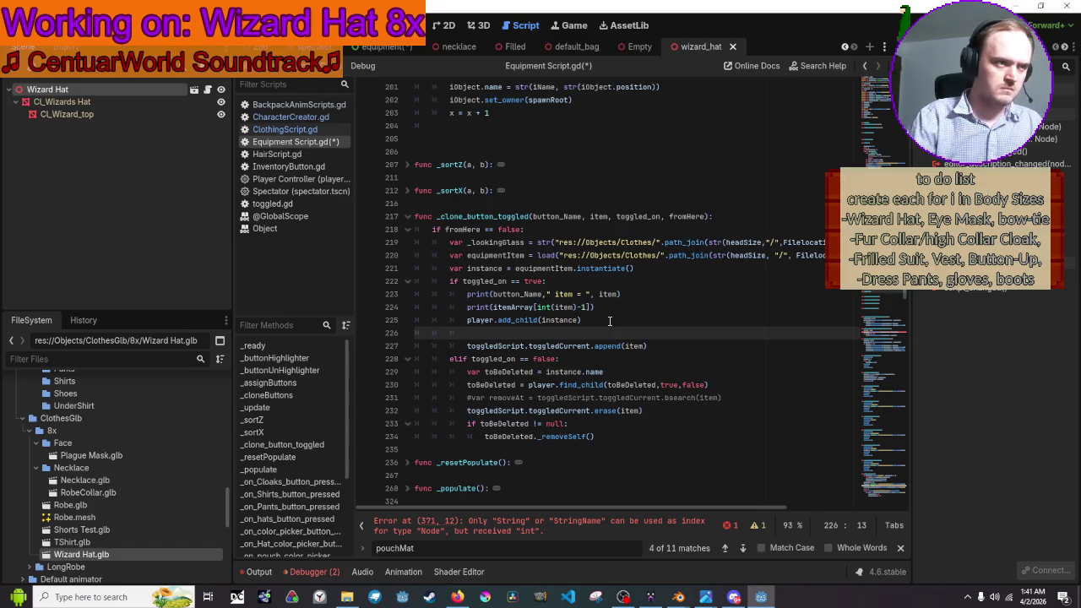
key(ctrl+z)
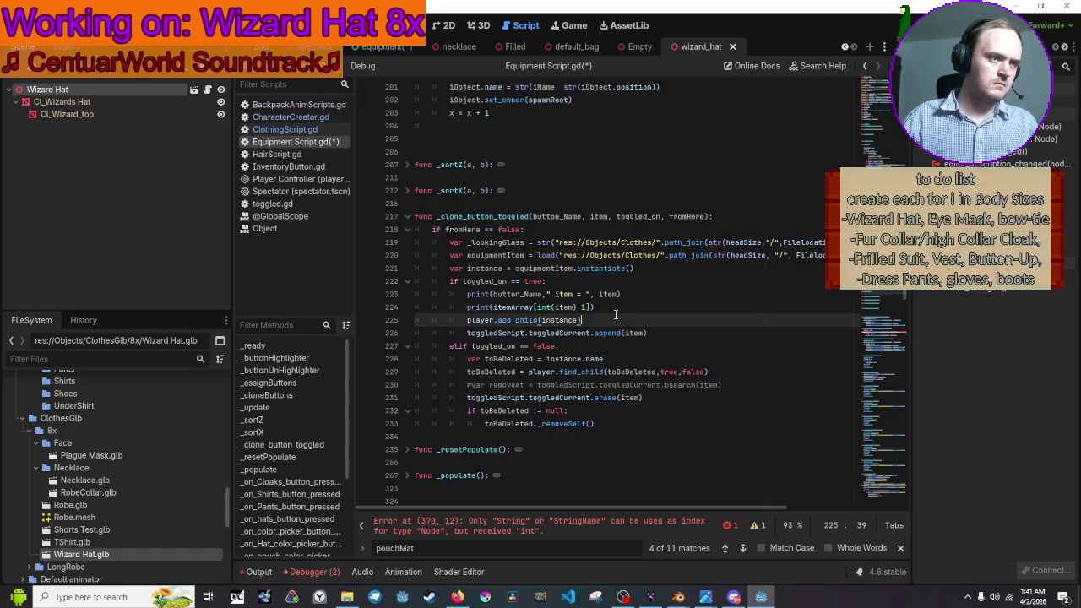
click(621, 312)
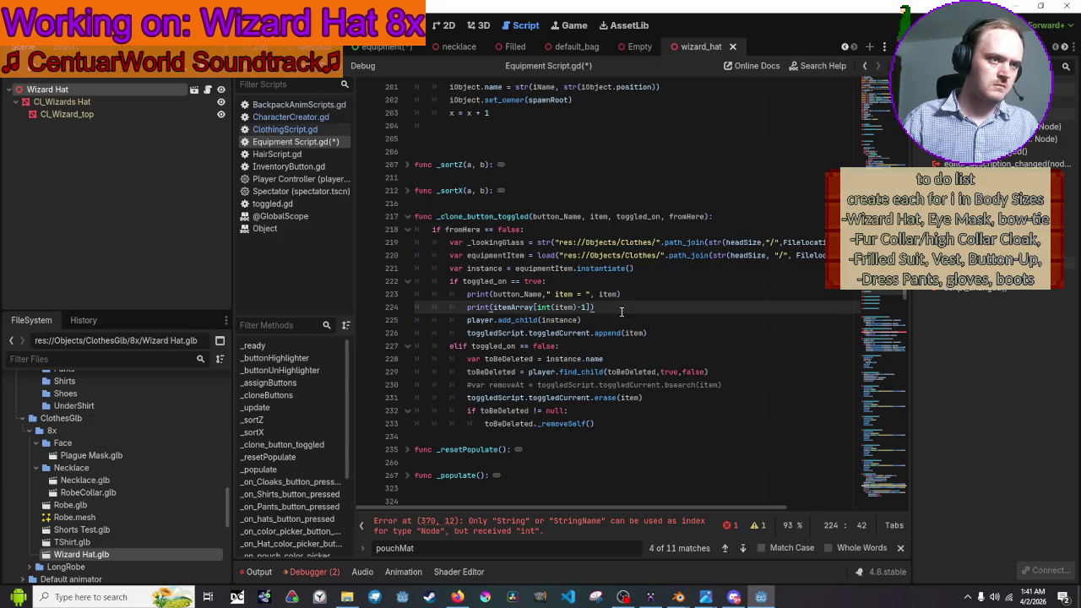